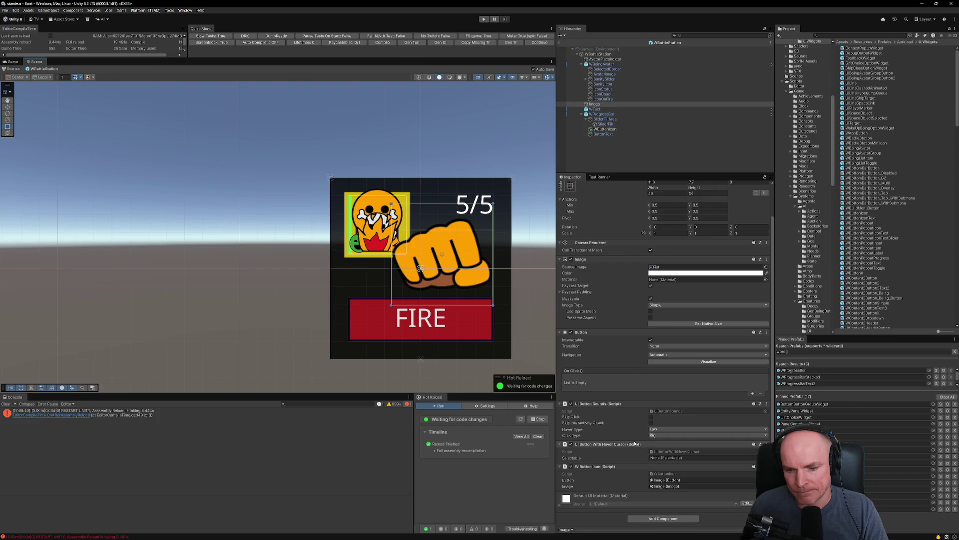
- Add a UI Hover Callback component to the weapon icon button by searching 'hover' in Add Component
left_click(659, 519)
type("UIThemedIm")
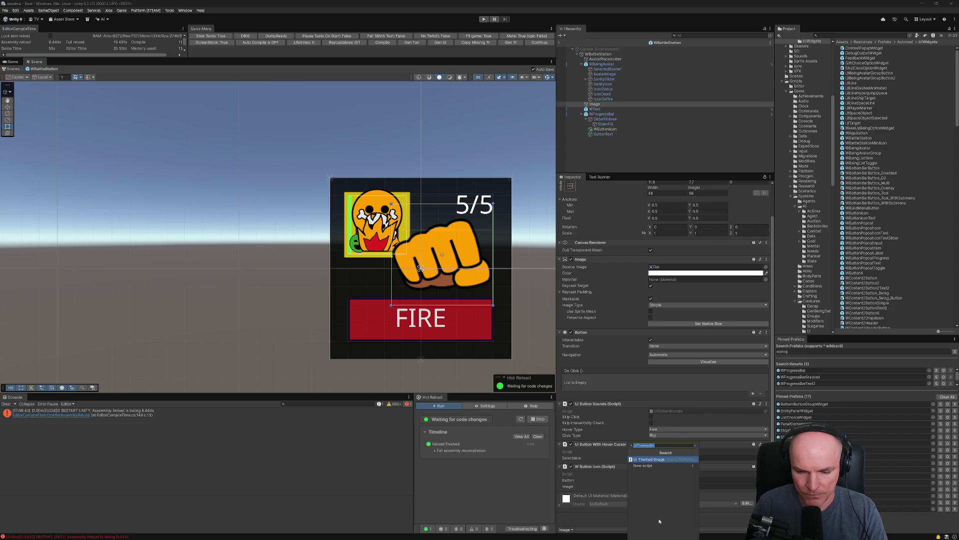
type("hover")
key("Down")
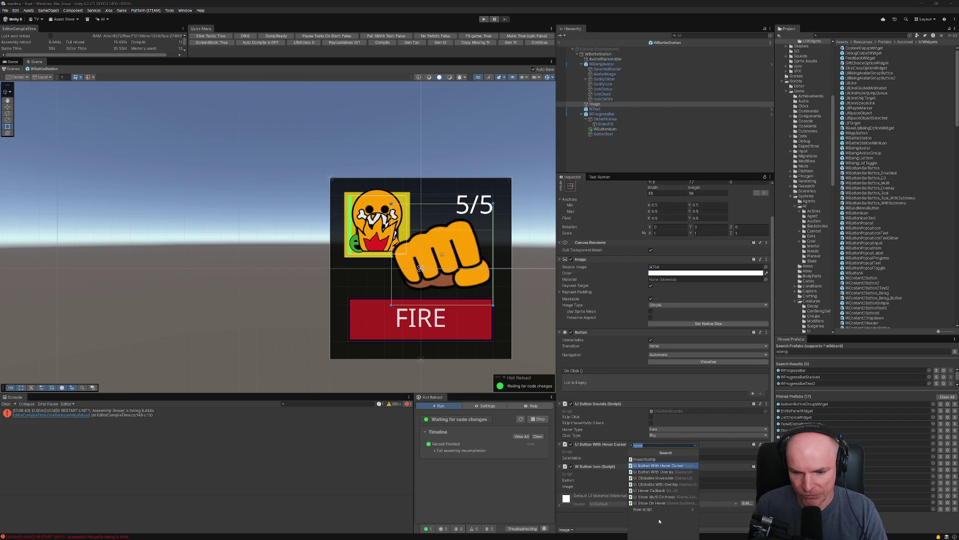
key("Down")
key("Down")
key("Down")
key("Return")
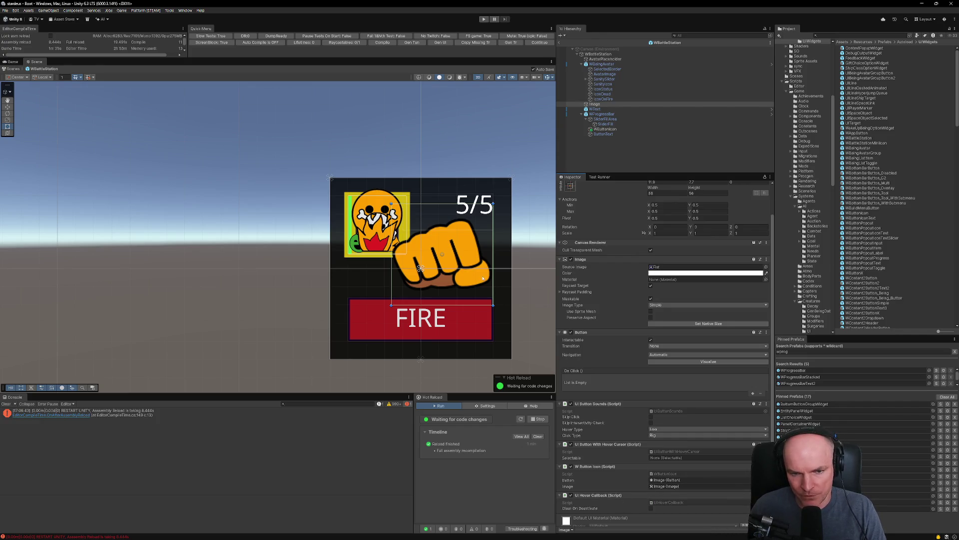
key("alt+Tab")
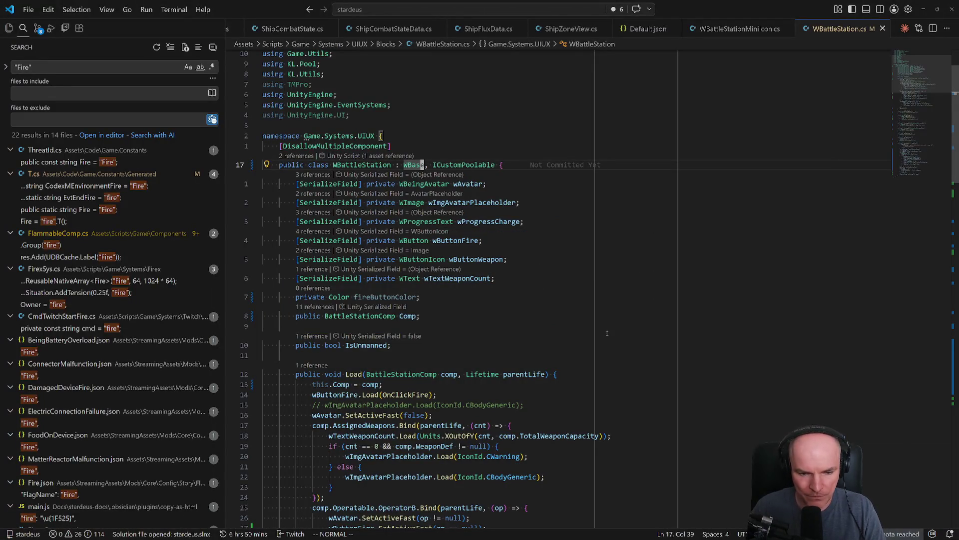
- Start a wButtonWeapon.GetComponent<UIHoverCallback> line under this.Comp = comp in Load
scroll(599, 367, "down", 3)
scroll(599, 366, "down", 3)
left_click(331, 231)
type("o")
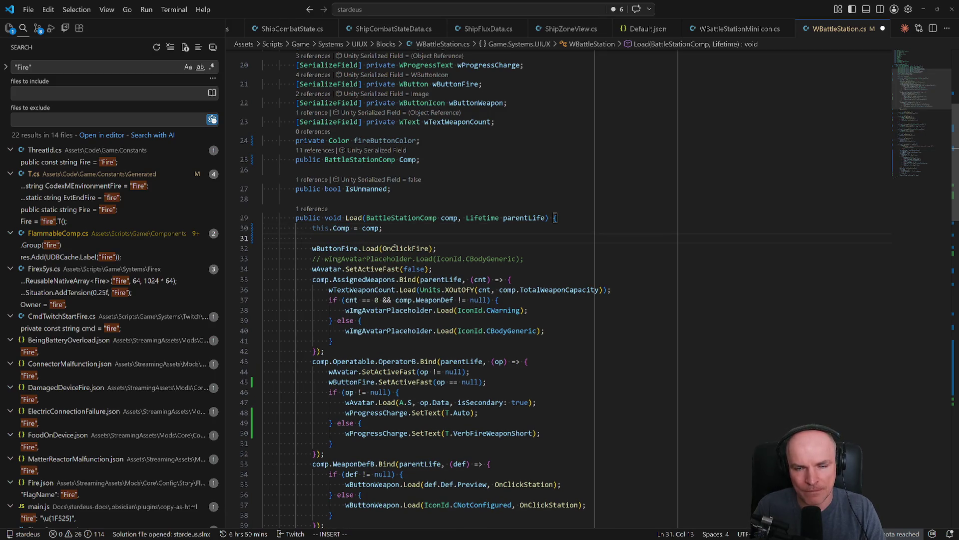
type("wbu")
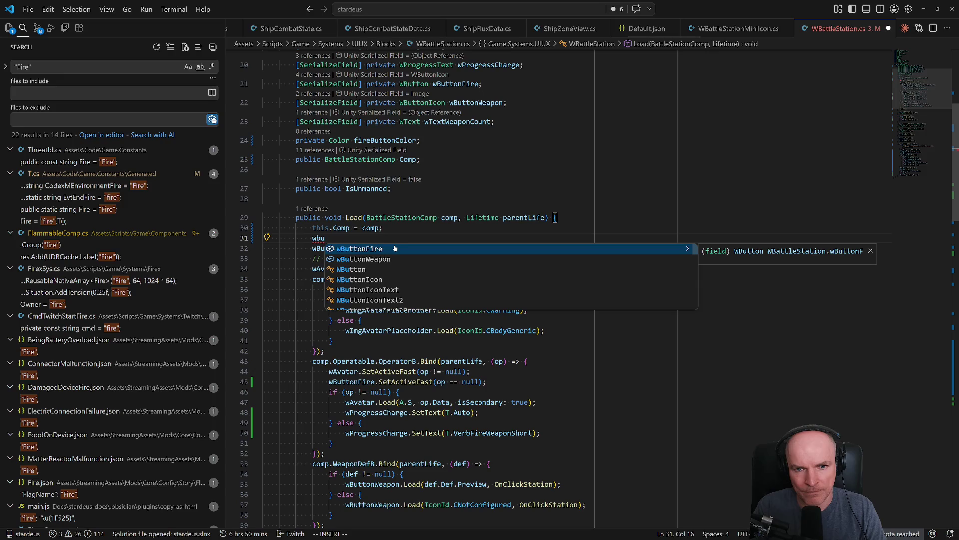
type("ttonw")
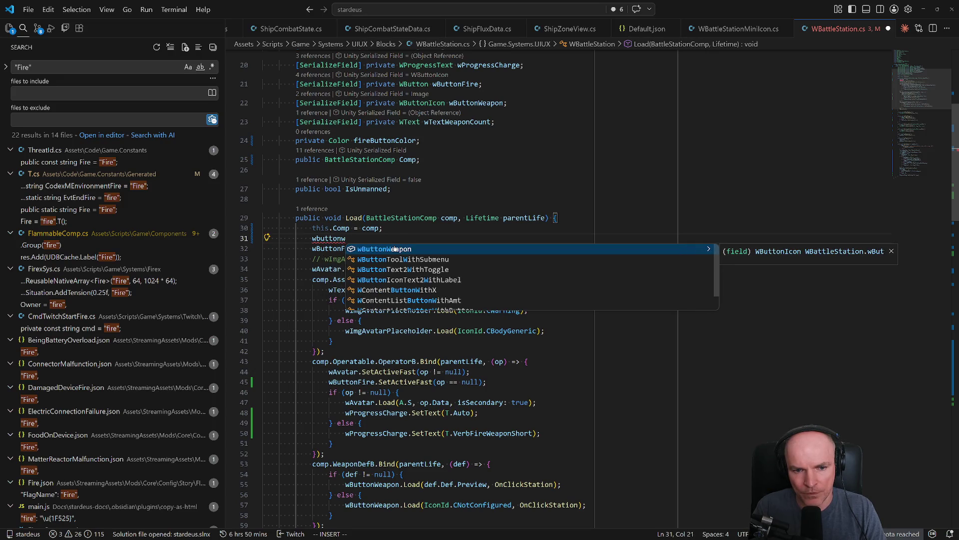
key("Tab")
type(".GetComponent<")
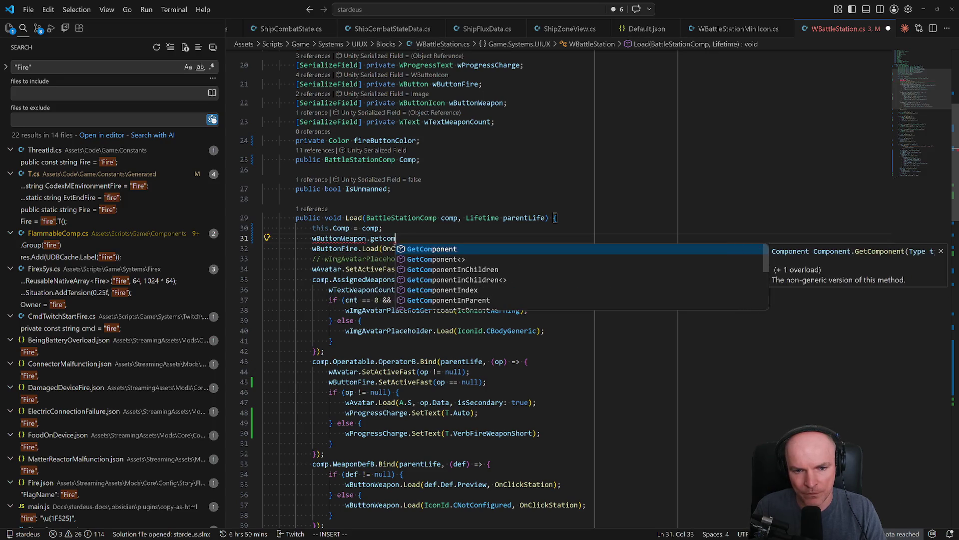
type("Hoverc")
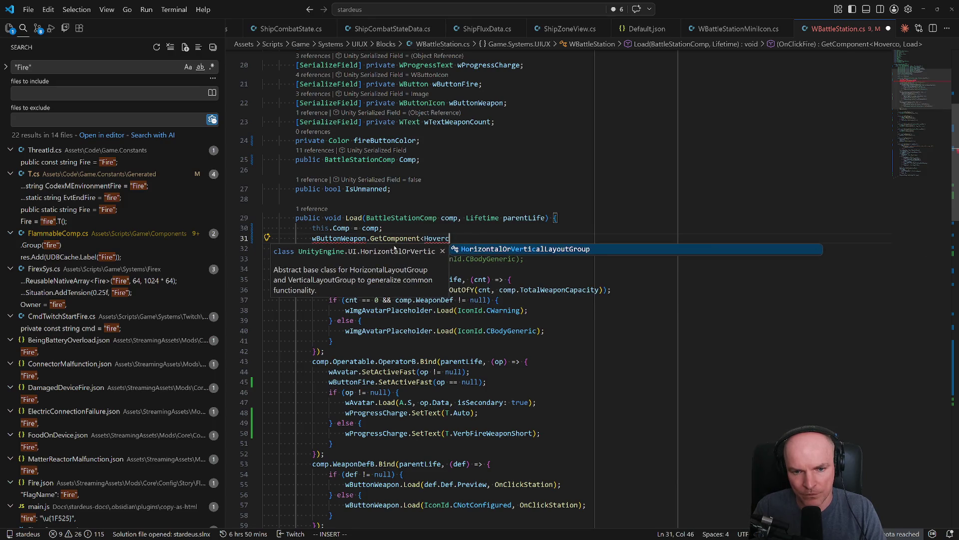
key("BackSpace")
key("BackSpace")
key("BackSpace")
key("BackSpace")
key("BackSpace")
key("BackSpace")
type("UIHo")
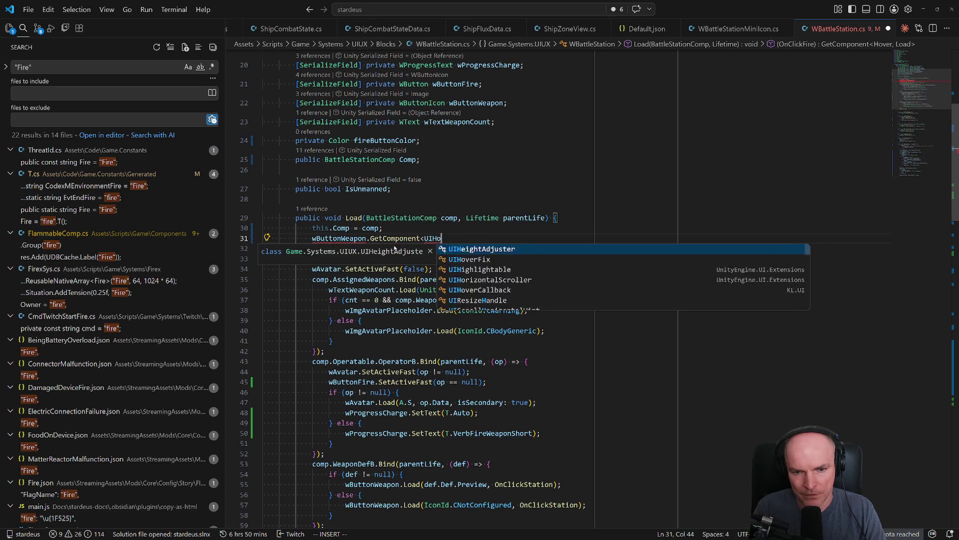
type("vercal")
- Duplicate the weapon count field and retype it as a UIHoverCallback field named weaponHover
key("Escape")
key("8")
key("k")
key("y")
key("y")
key("p")
key("w")
key("w")
key("w")
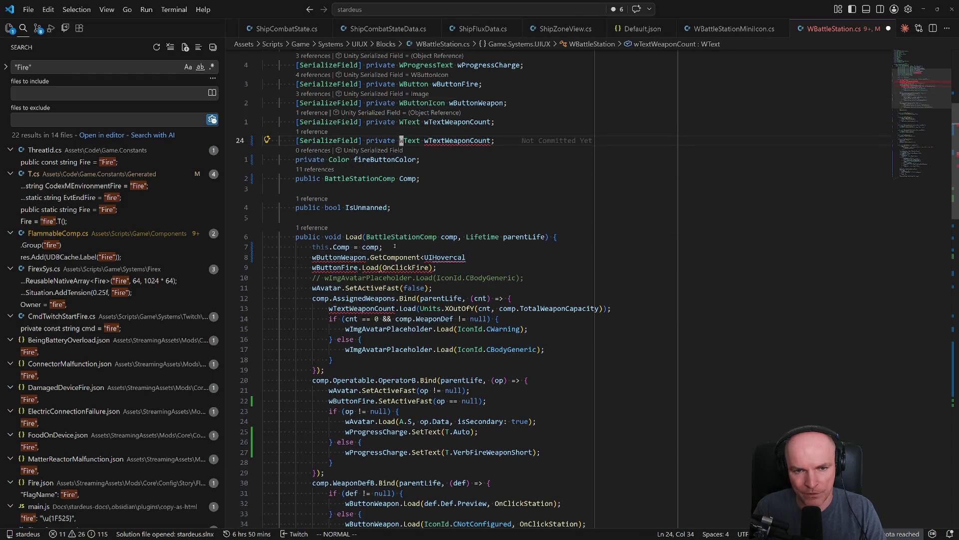
type("ciwUIHoverca")
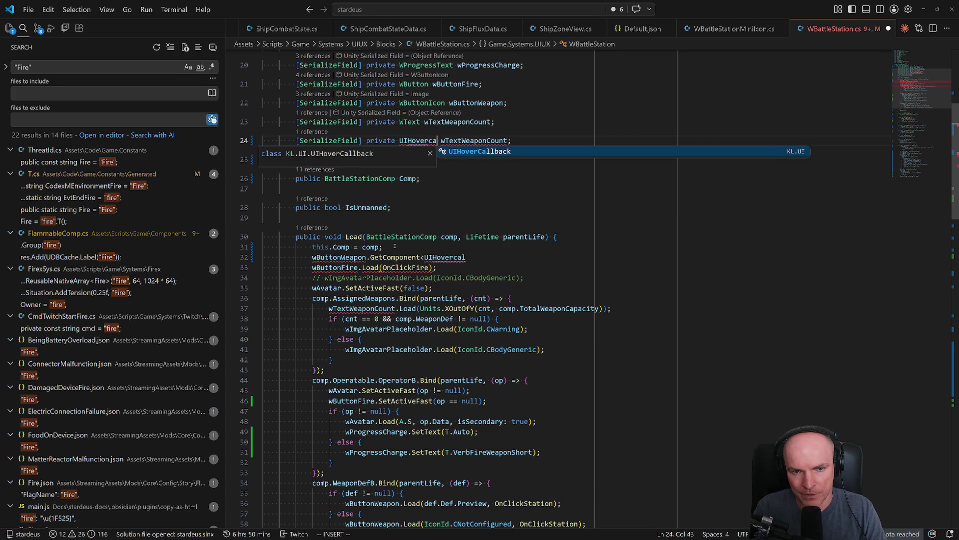
key("Tab")
key("Escape")
type("wcw")
type("weaponHover")
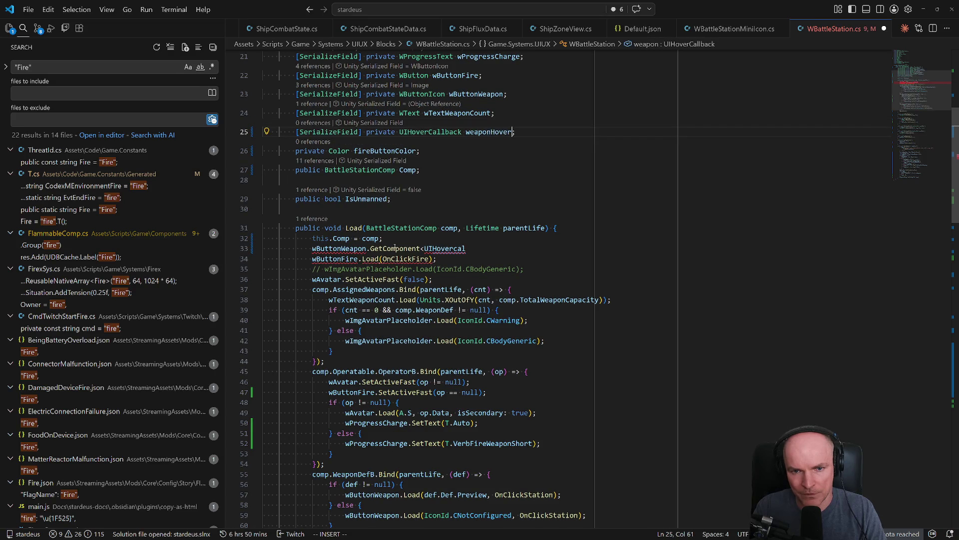
key("Escape")
- Replace the unfinished line with weaponHover.SetCallback(OnHoverWeaponIcon, null, true) and fix the handler name
key("8")
key("j")
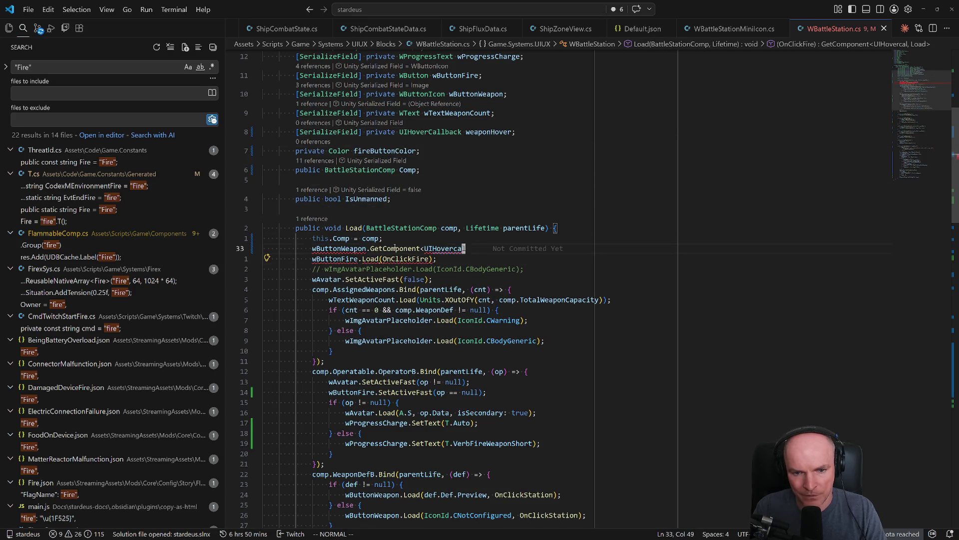
key("c")
key("c")
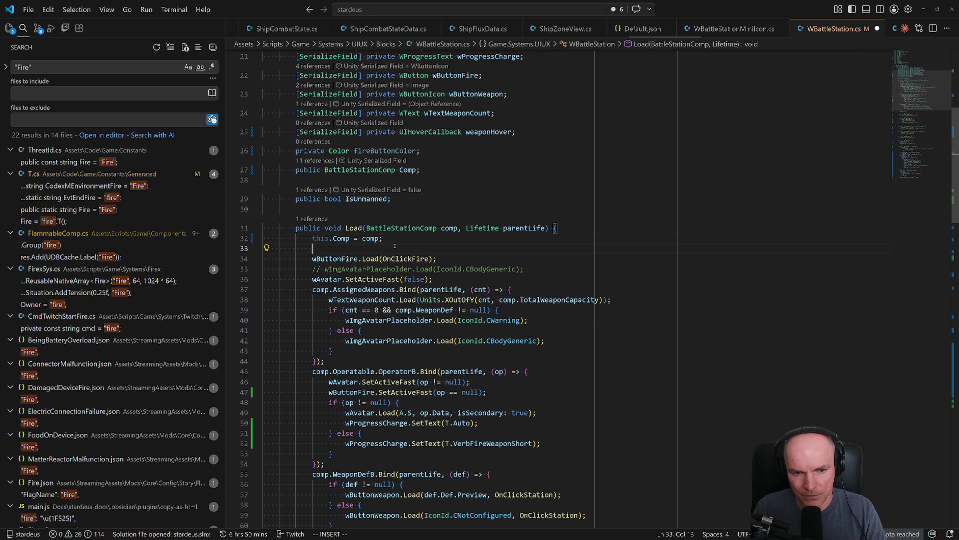
type("weaponHover")
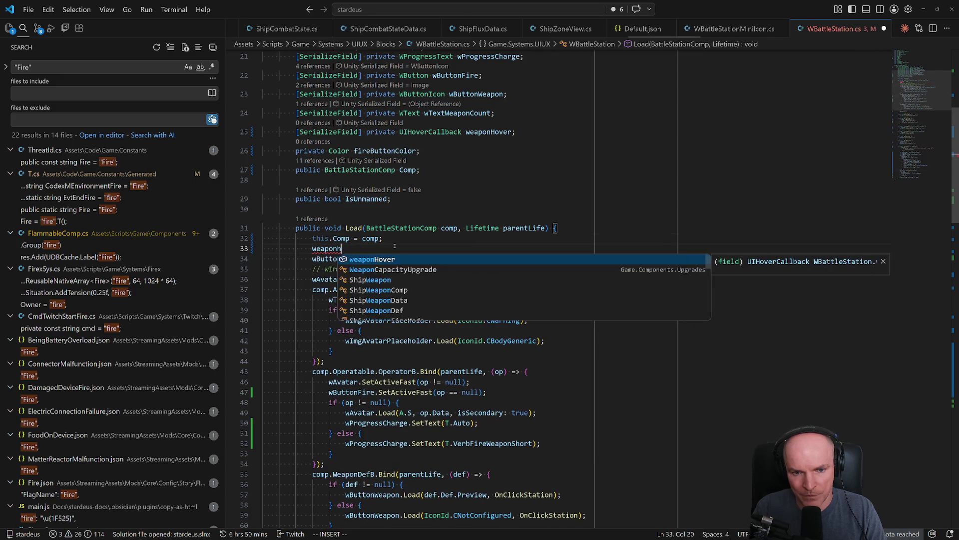
type(".")
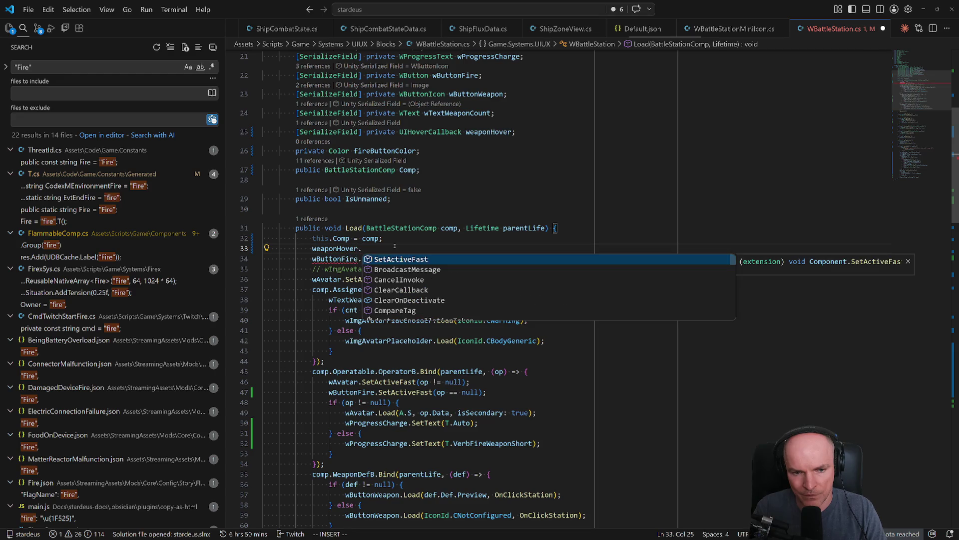
type("on")
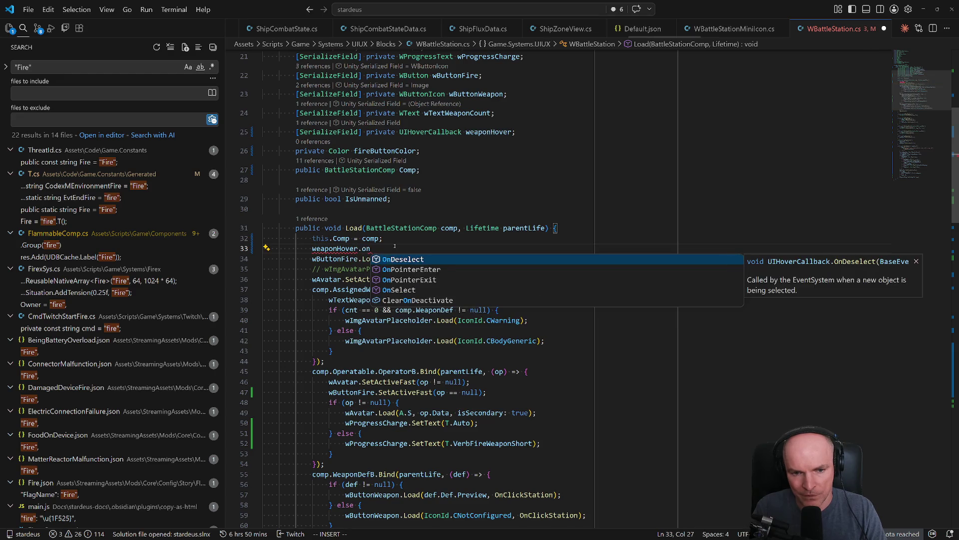
type("hset")
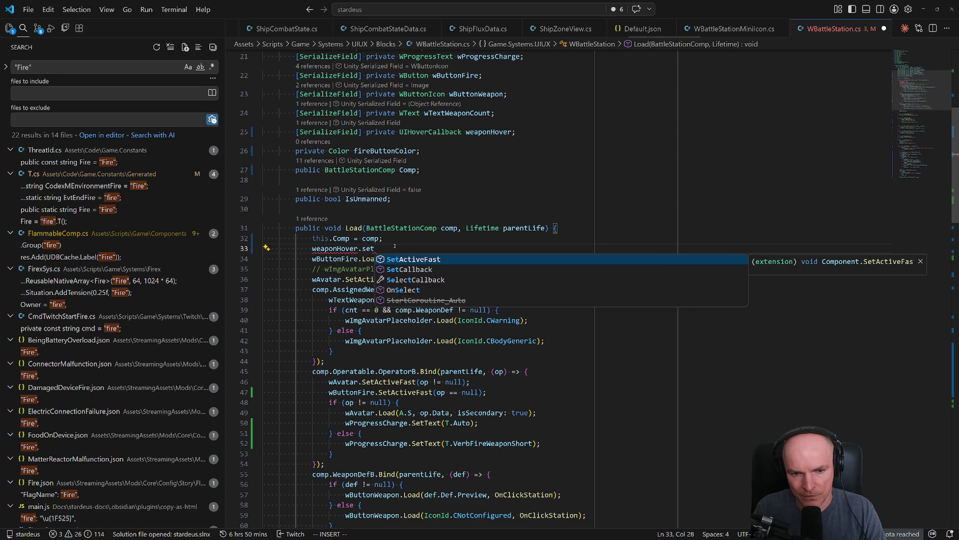
key("Down")
key("Return")
type("(")
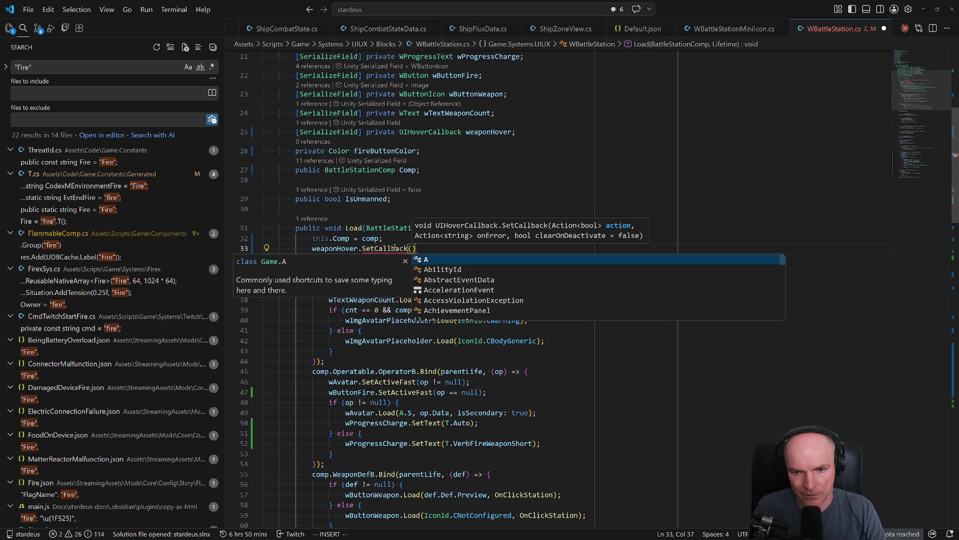
type("(")
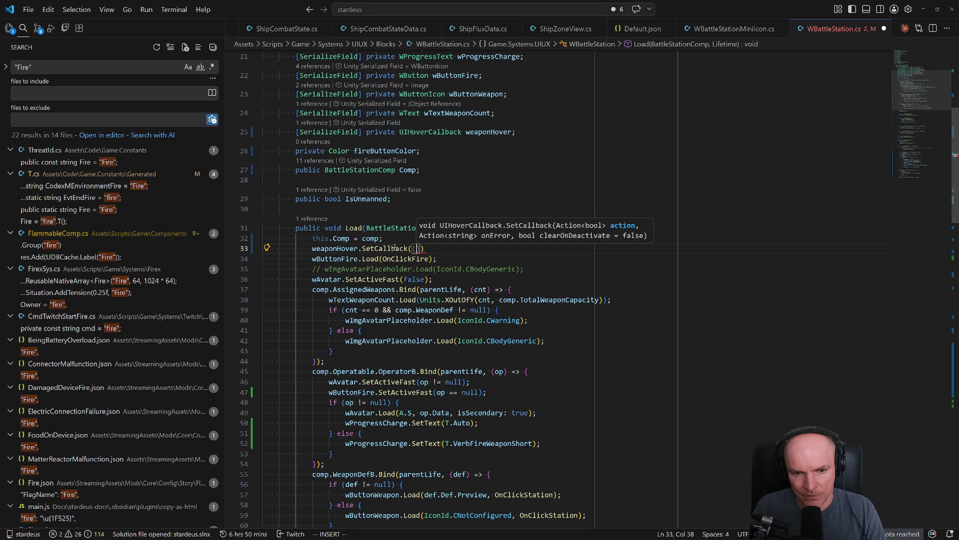
type("onHover")
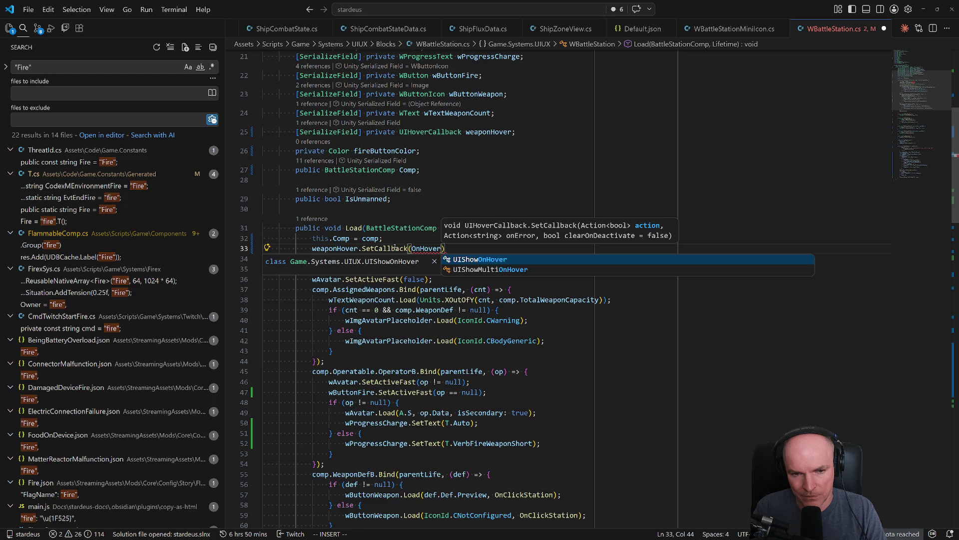
type("WeaponIcon")
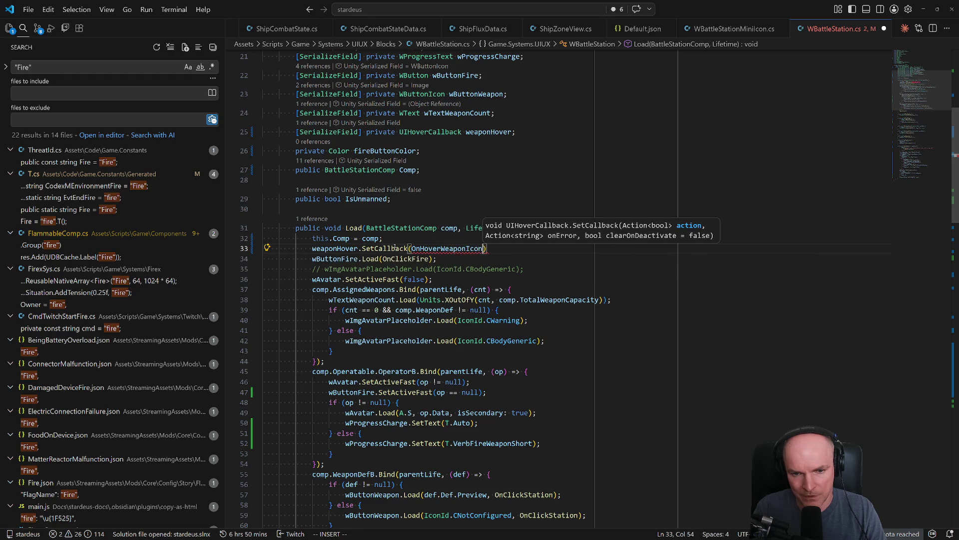
type(", null")
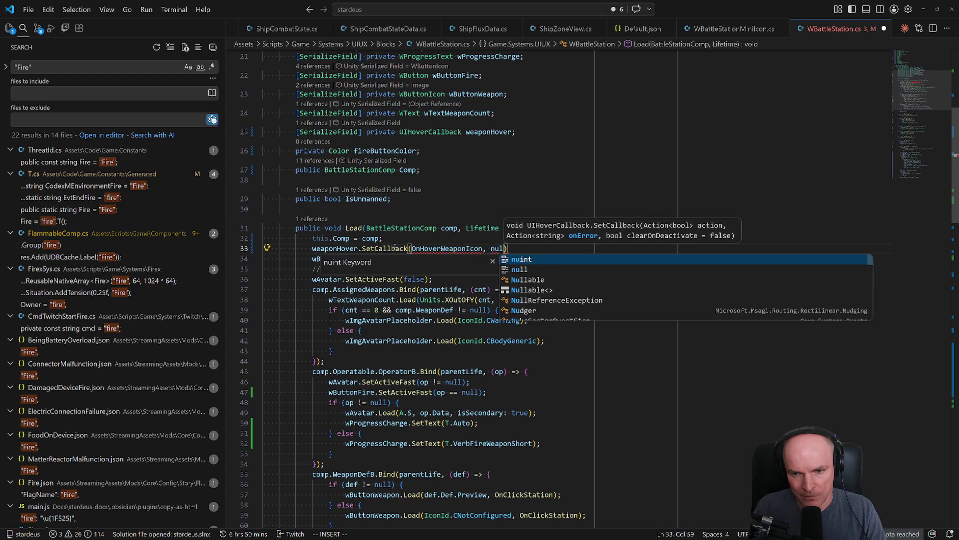
type(", true);")
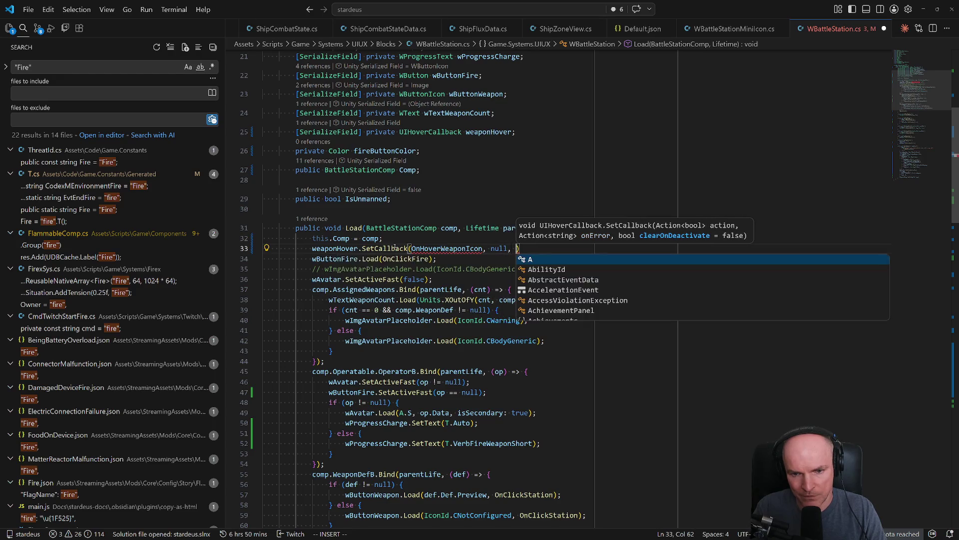
key("Escape")
key("b")
key("b")
key("b")
type("rH")
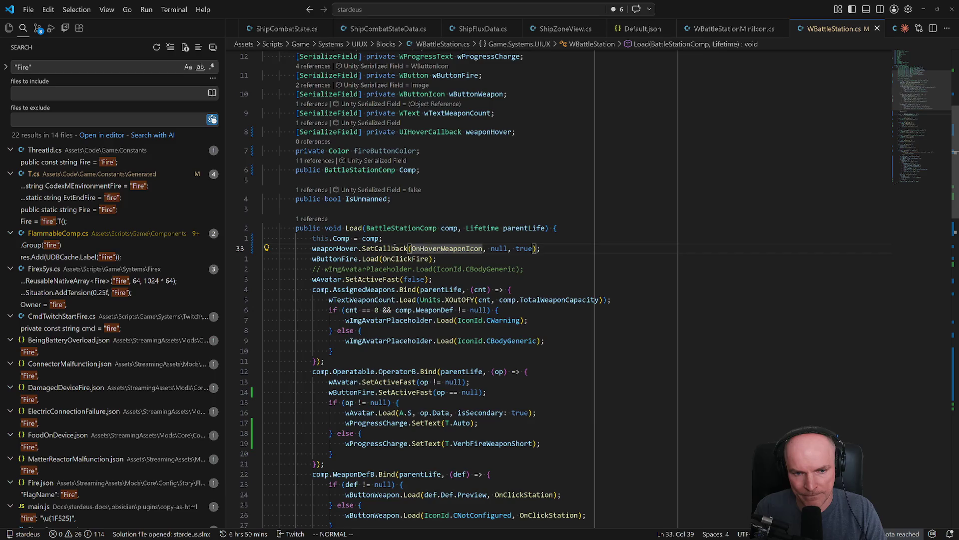
type("gd")
type("j")
- Replace the handler's placeholder exception with an EntityUtils.ShowEntityLink(null, Comp.Tile, ...) call
key("c")
key("c")
type("ENtity")
key("BackSpace")
key("BackSpace")
key("BackSpace")
type("ntityUtils.")
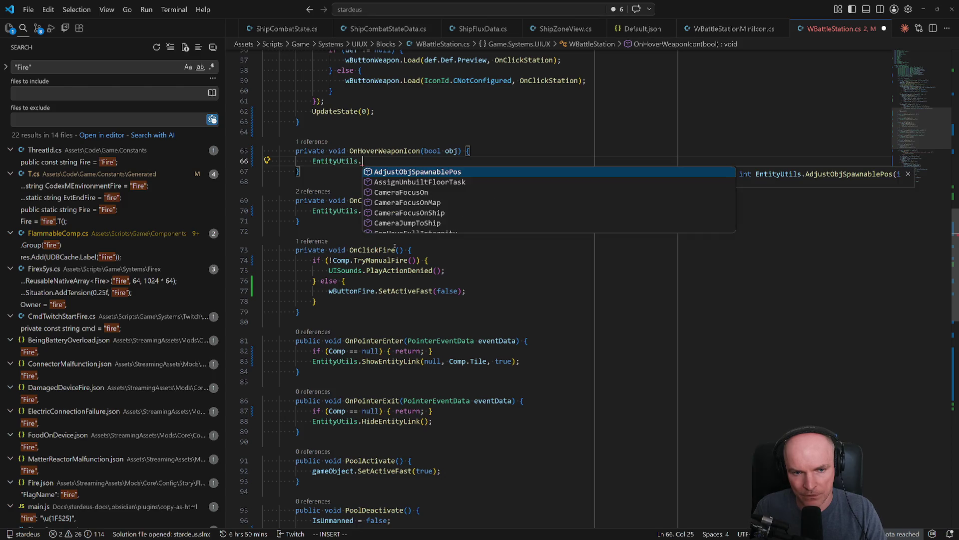
type("Show")
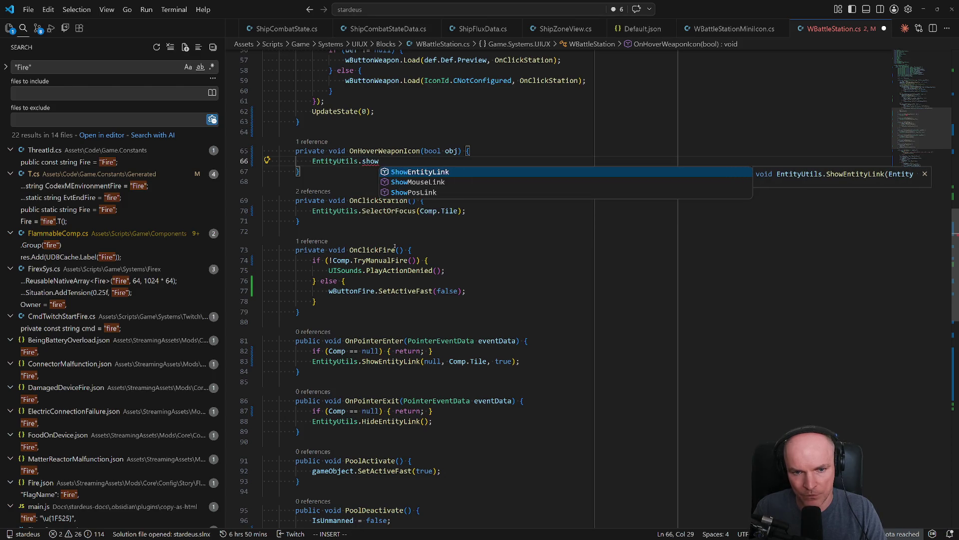
key("Tab")
type("(null, ")
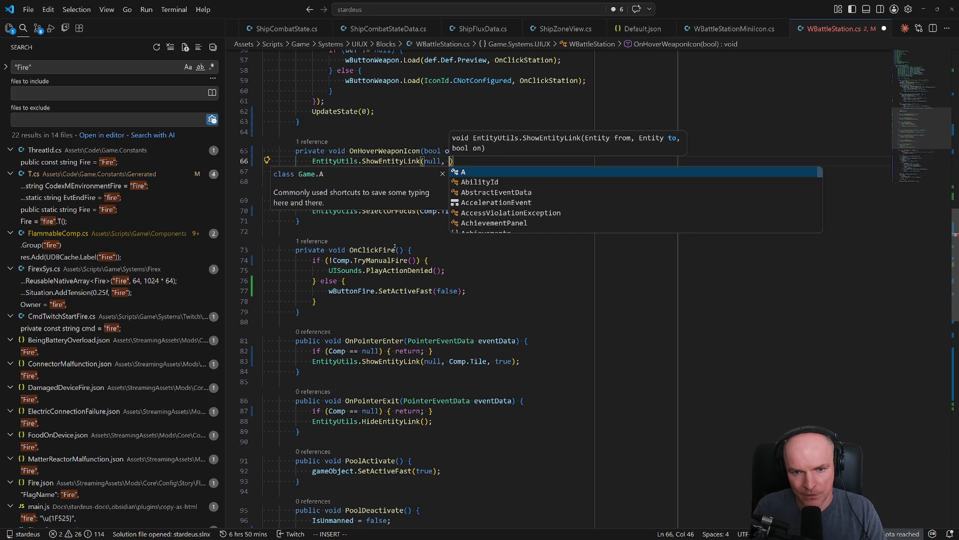
type("Comp.t")
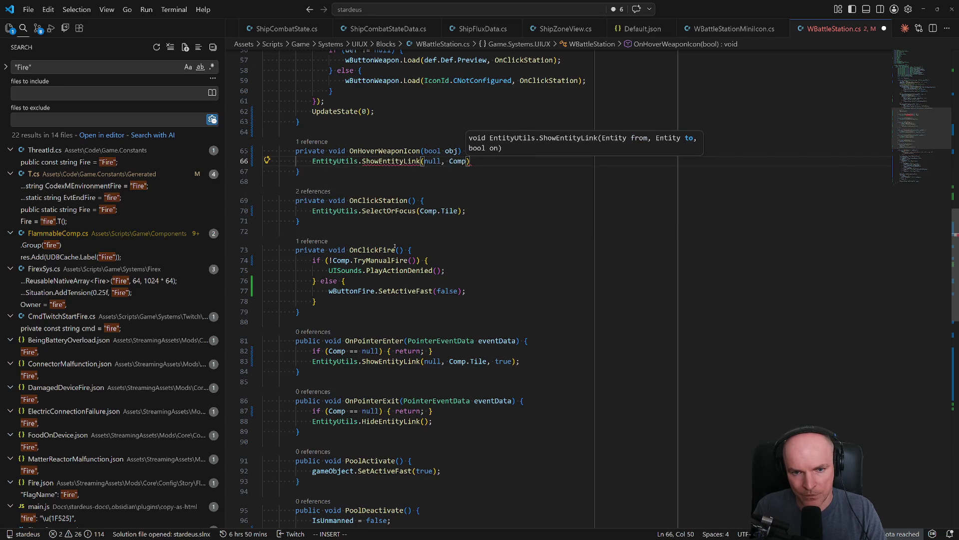
type("il")
key("Tab")
type(",")
- Rename the parameter to on, pass it as the third argument, add the semicolon, and save
key("Escape")
type("on")
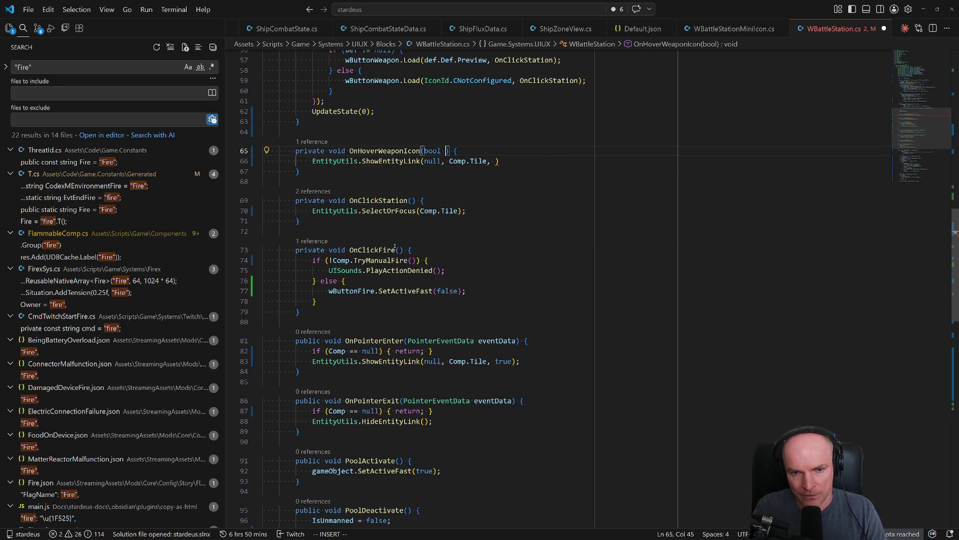
type("on")
key("Escape")
key("shift+a")
type(";")
key("Escape")
key("ctrl+s")
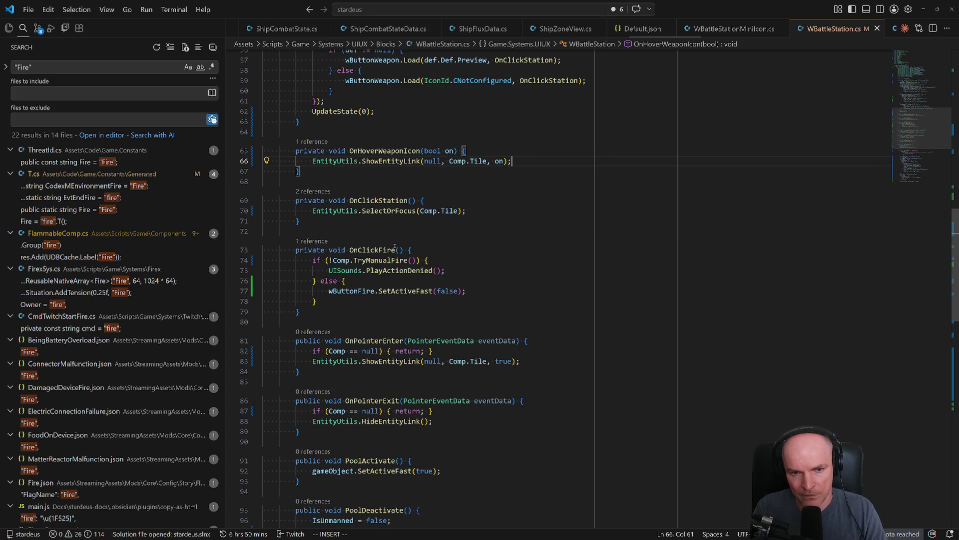
key("j")
key("j")
key("alt+Tab")
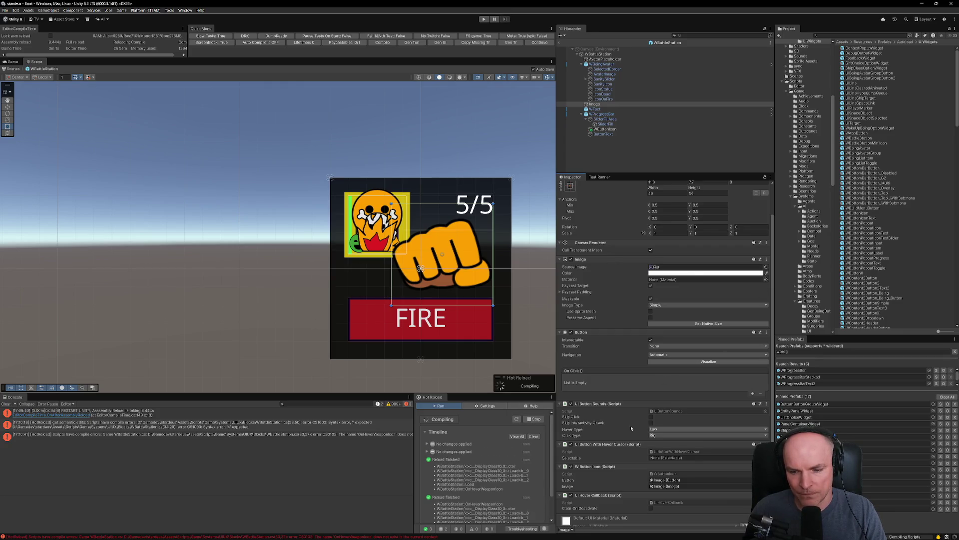
- Rename the Image object under WBattleStation to WButtonIcon in the Hierarchy
left_click(602, 55)
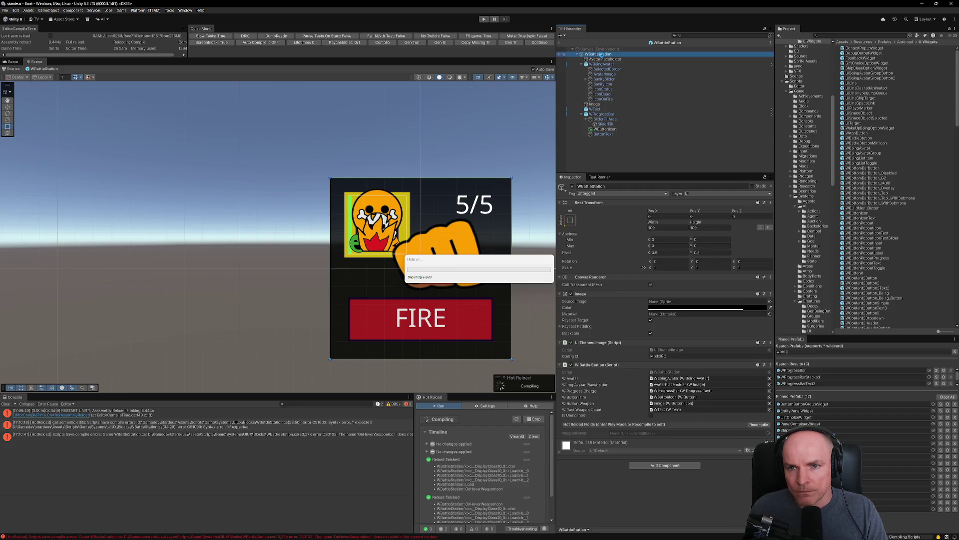
left_click(595, 104)
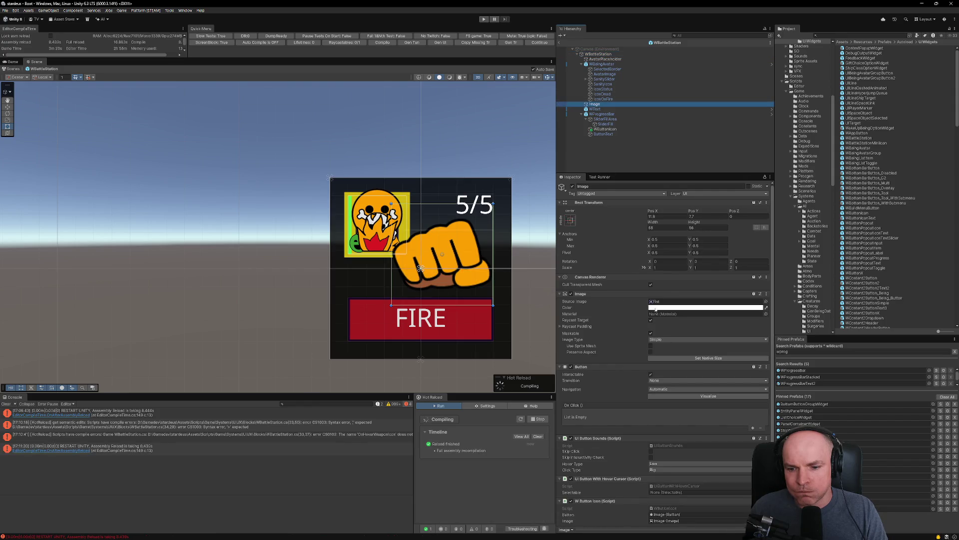
scroll(692, 419, "down", 3)
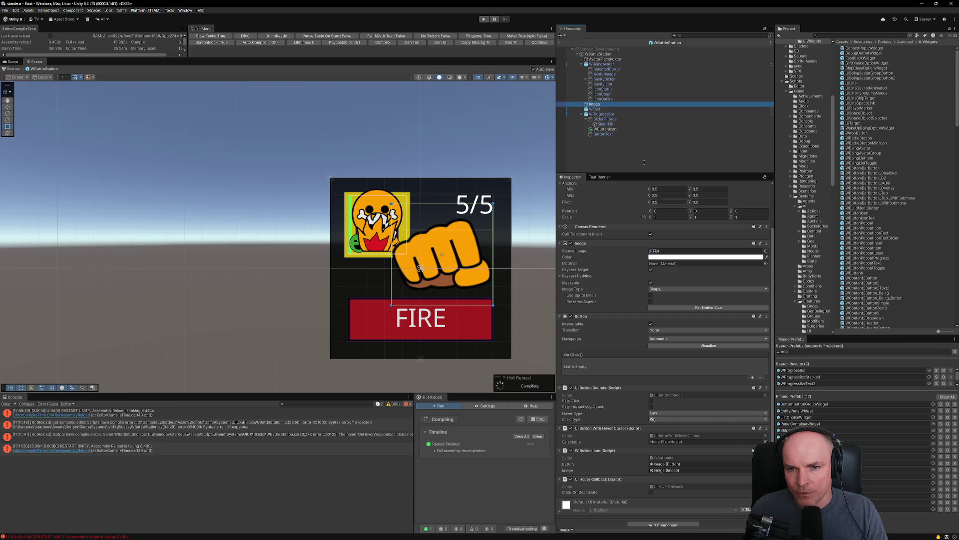
left_click(595, 104)
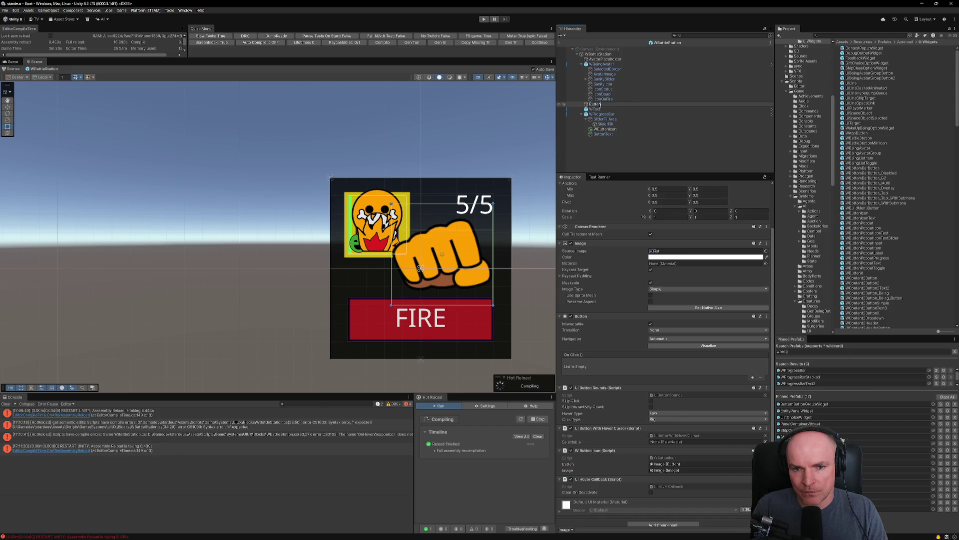
key("BackSpace")
key("BackSpace")
key("BackSpace")
type("W")
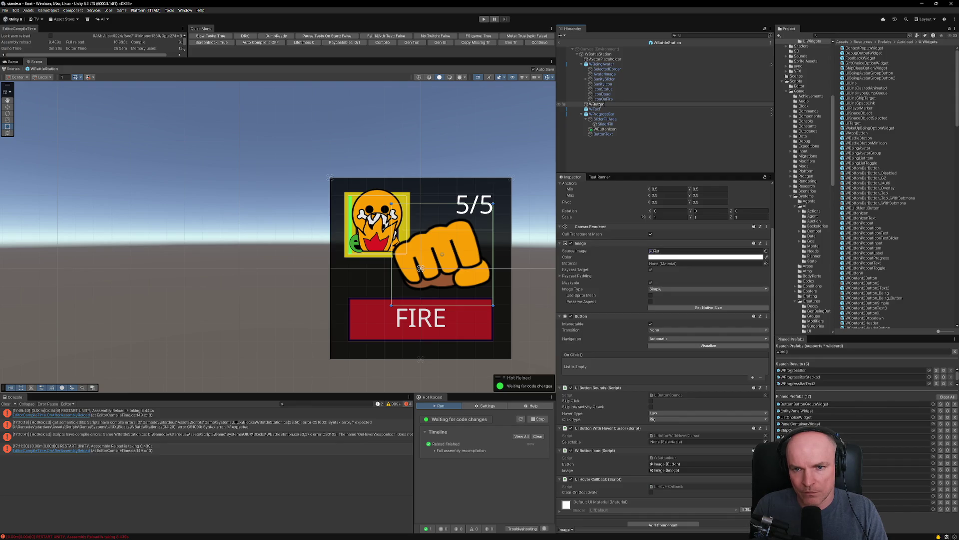
key("Return")
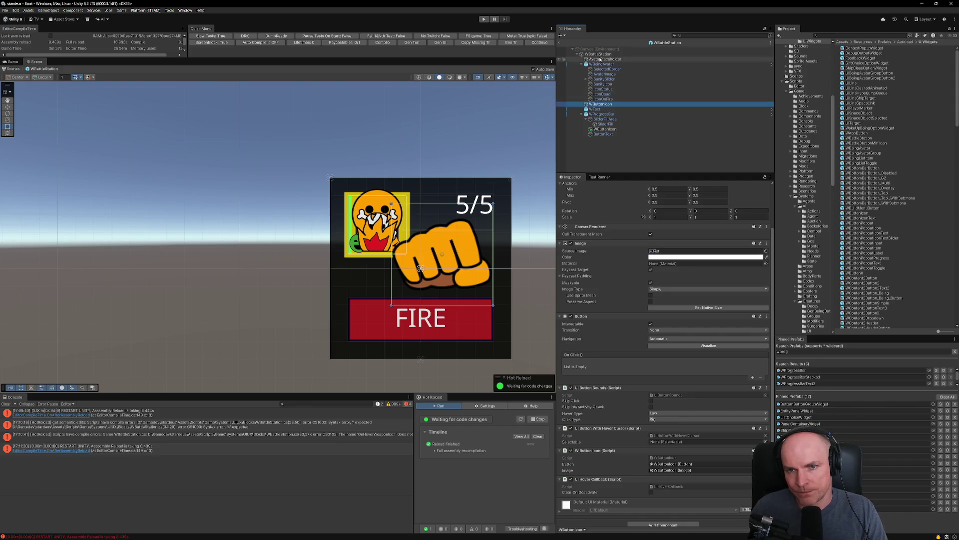
- Assign WButtonIcon to WBattleStation's Weapon Hover field in the Inspector
left_click(600, 54)
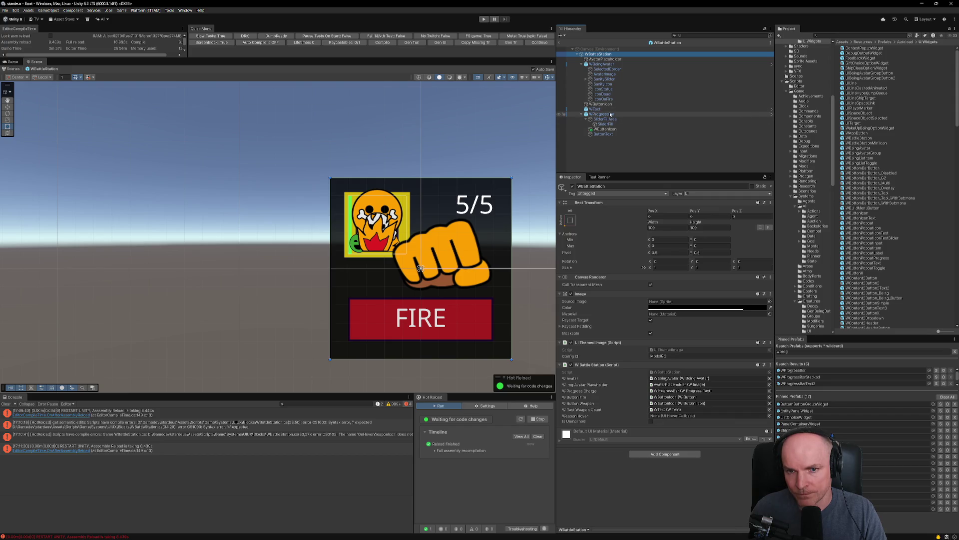
left_click_drag(602, 105, 663, 417)
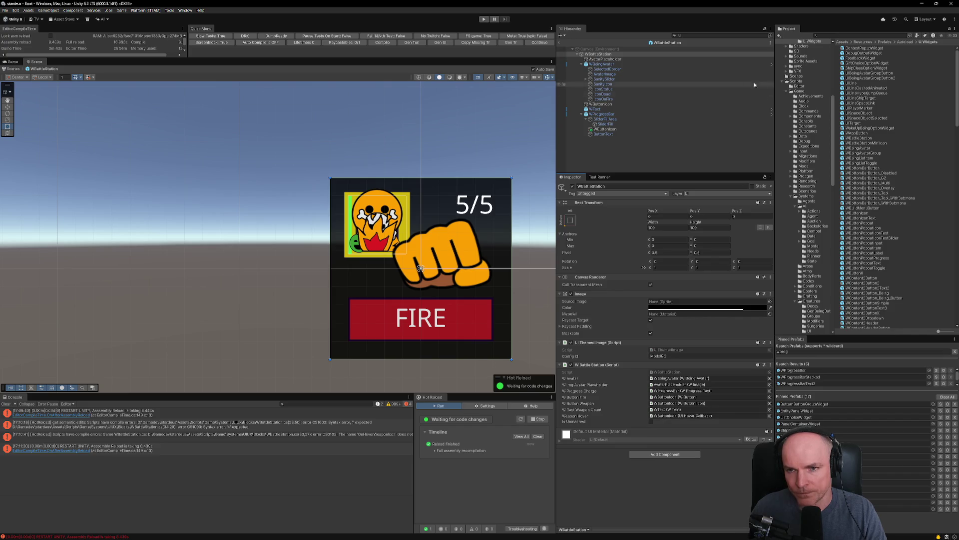
key("alt+Tab")
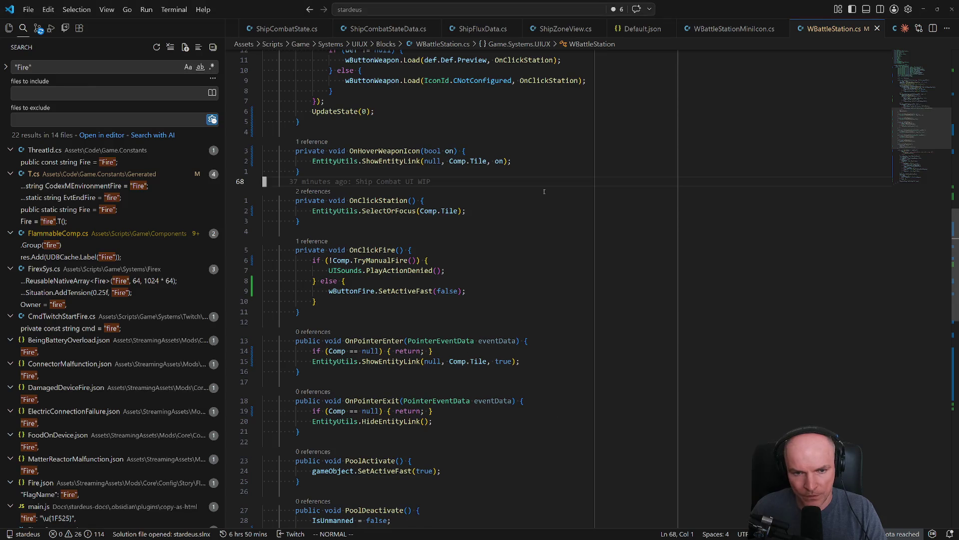
- Delete the IsUnnamed field and its reset in PoolDeactivate
left_click(372, 436)
key("d")
key("d")
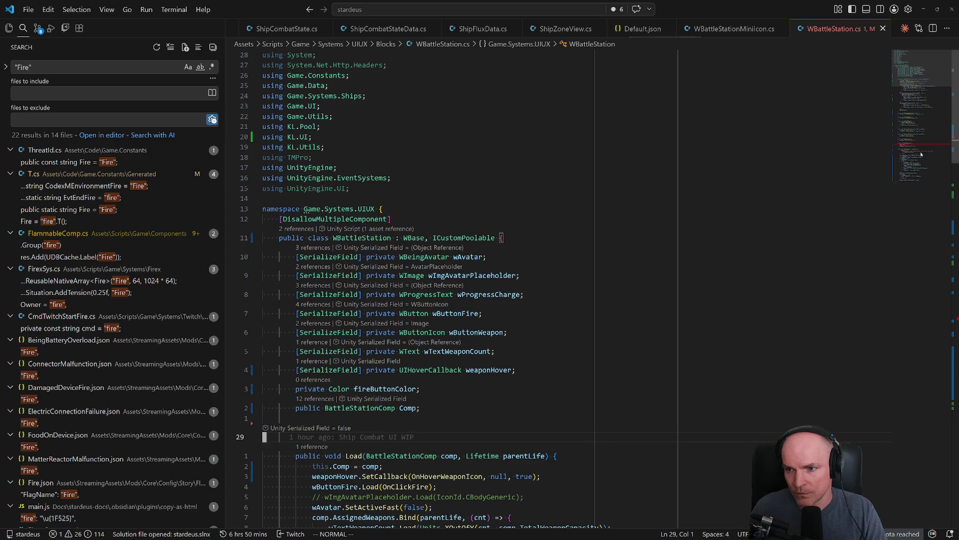
left_click(921, 154)
key("d")
key("d")
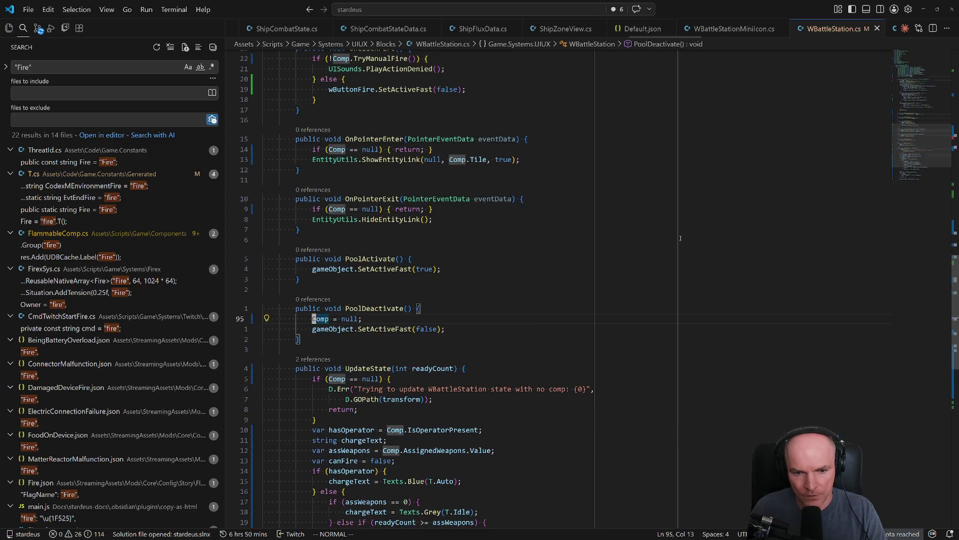
scroll(680, 237, "up", 15)
- Delete the fireButtonColor field and blank line, save, and clear the Unity console errors
left_click(364, 222)
key("d")
key("d")
key("j")
key("d")
key("d")
key("ctrl+s")
scroll(639, 225, "up", 4)
scroll(639, 225, "down", 5)
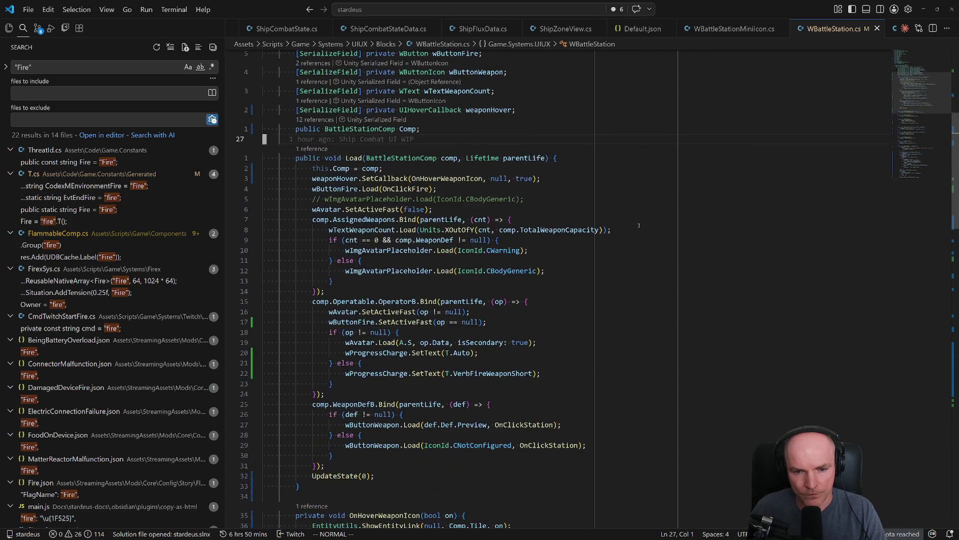
scroll(625, 230, "down", 15)
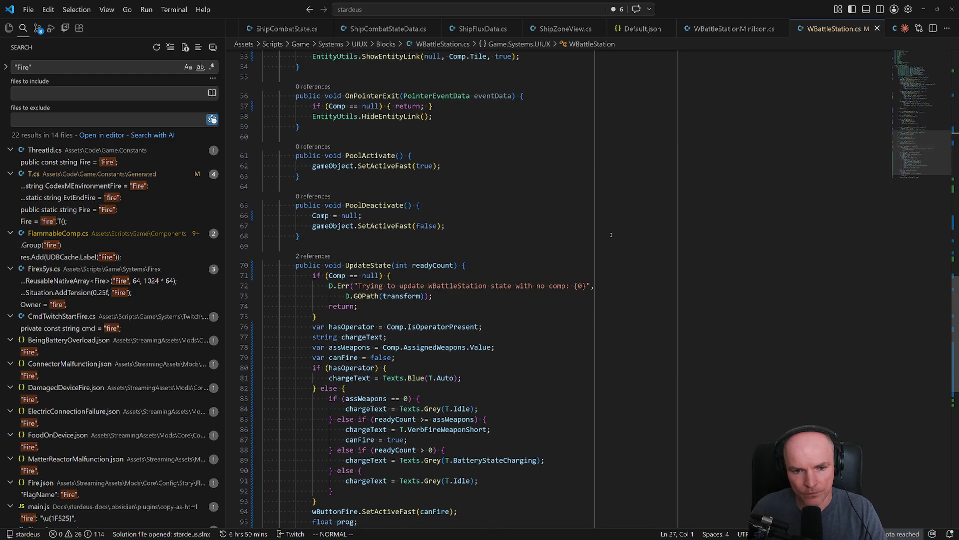
key("alt+Tab")
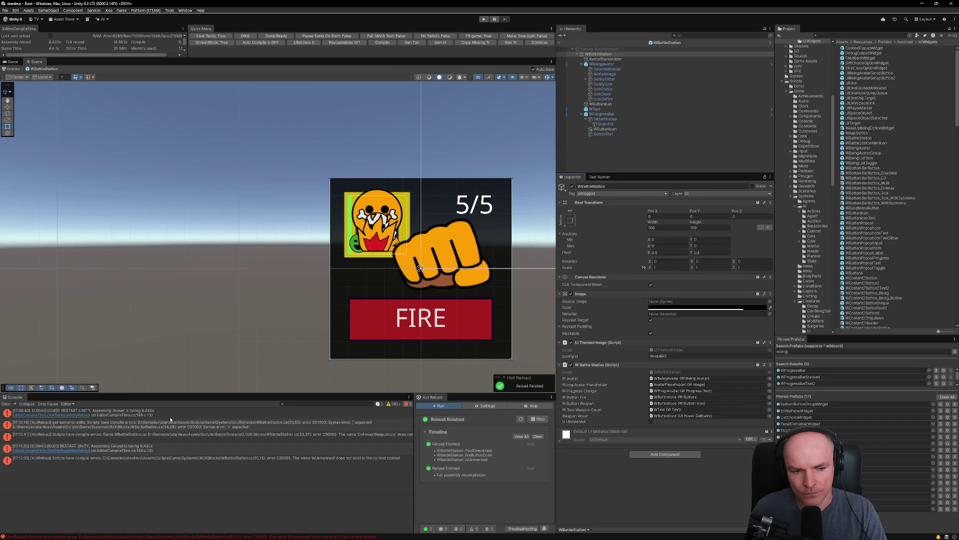
left_click(6, 403)
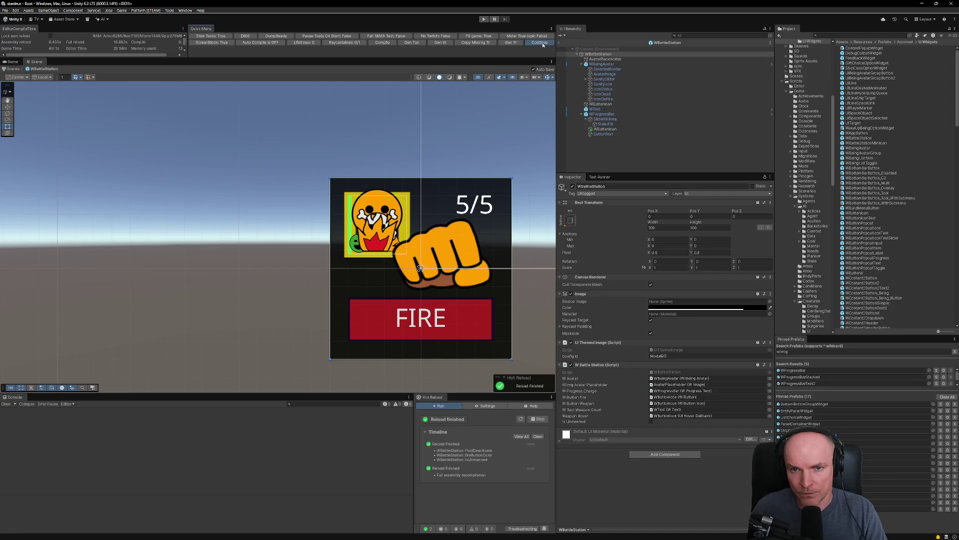
- Enter Play mode and dismiss the development preview notice
key("ctrl+p")
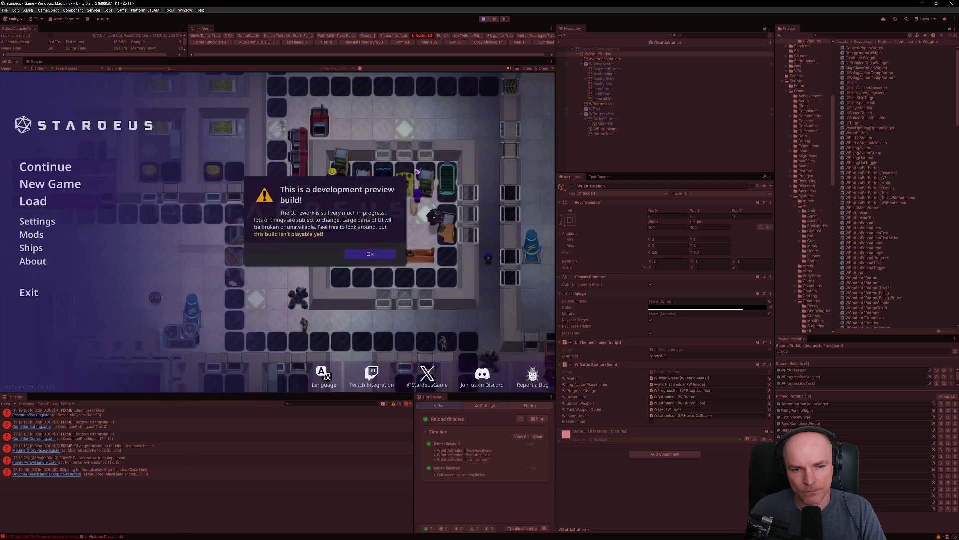
left_click(368, 253)
- Continue the saved game and attack the Frigate FSV Florida from the starmap
left_click(46, 167)
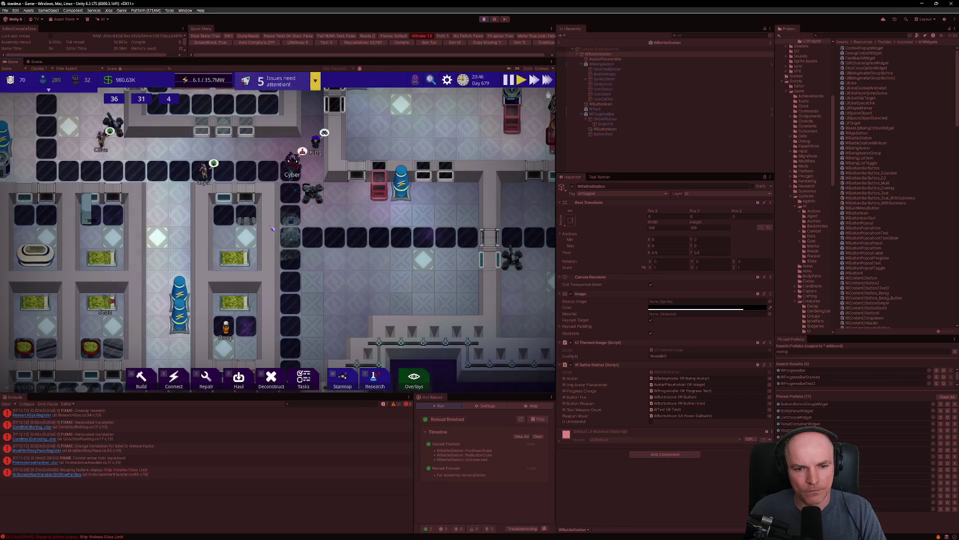
left_click(341, 378)
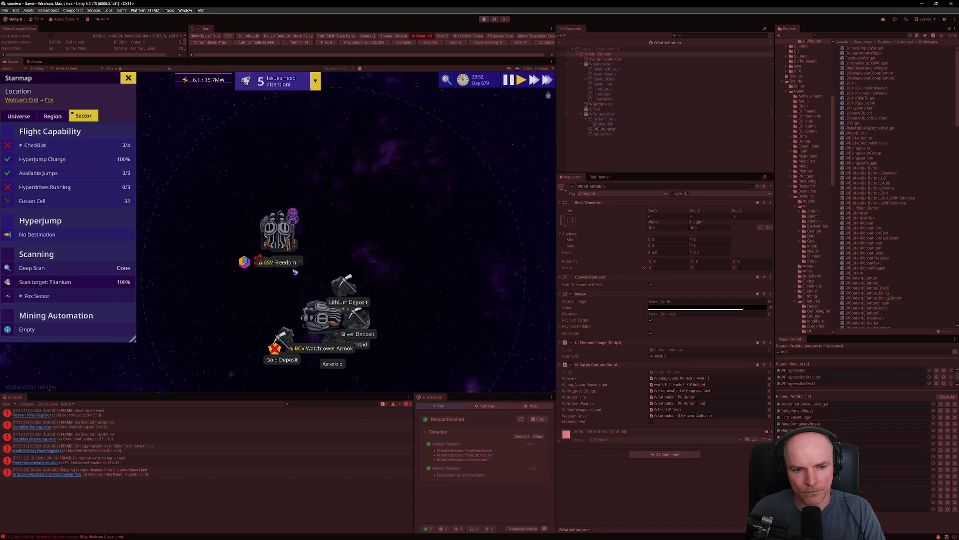
scroll(313, 265, "up", 5)
right_click(313, 266)
left_click(345, 290)
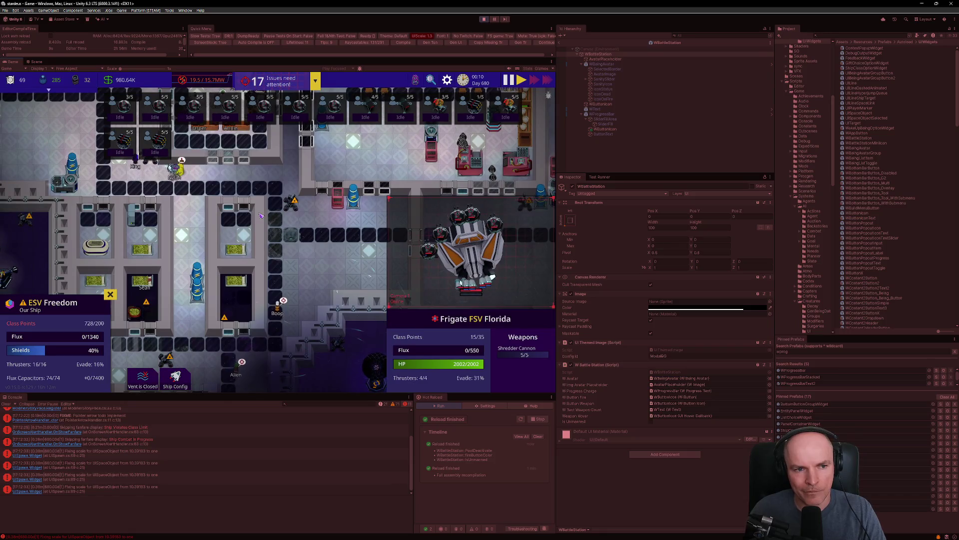
key("a")
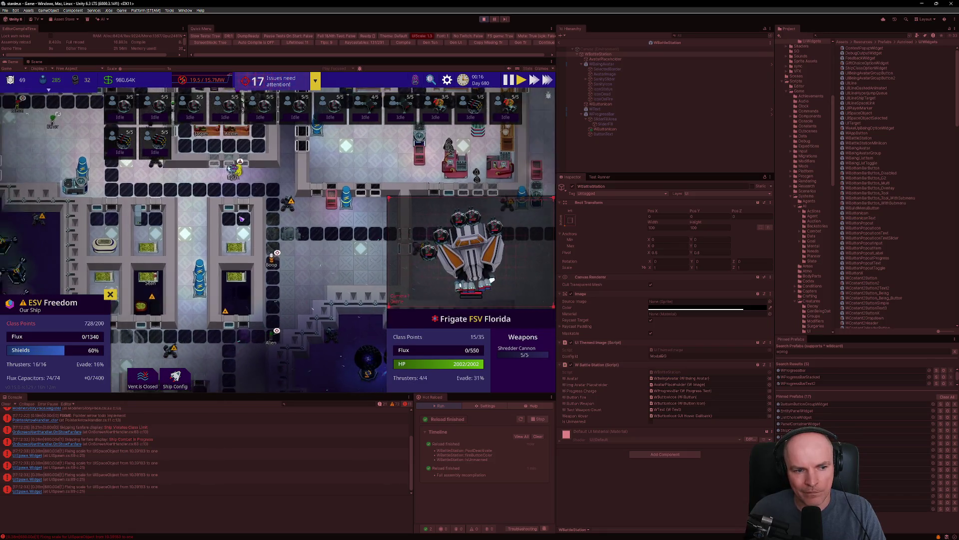
scroll(323, 220, "down", 3)
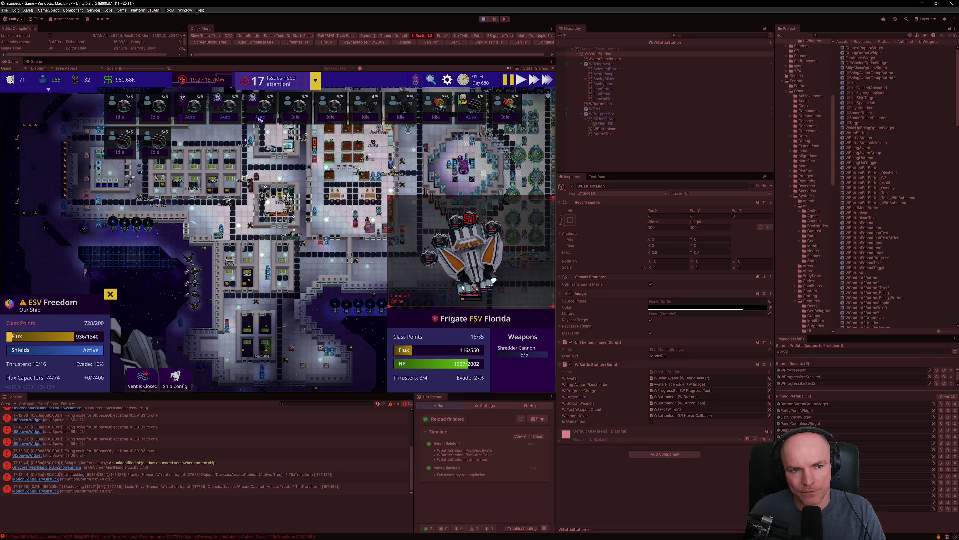
key("alt+Tab")
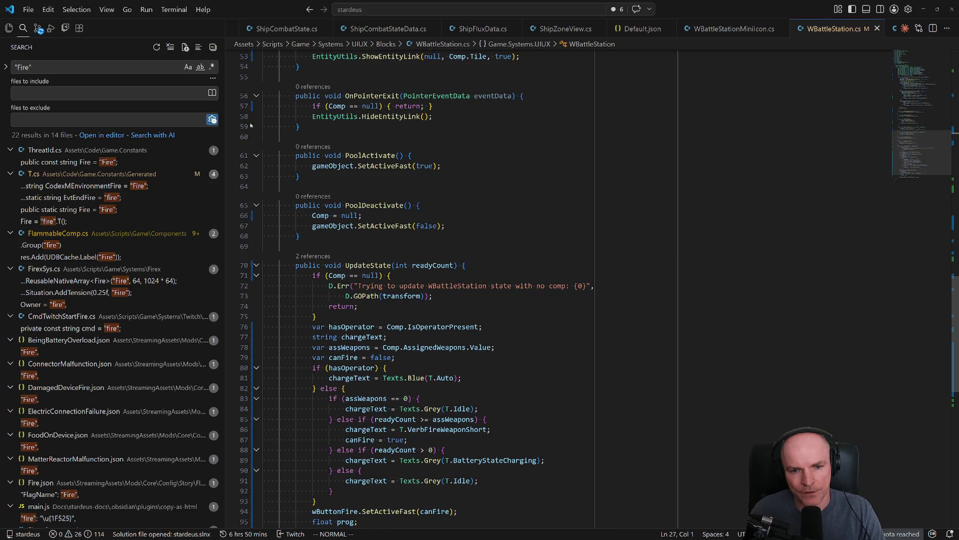
- Scroll up to PoolDeactivate in WBattleStation.cs, then return to the running combat in Unity
key("alt+Tab")
key("alt+Tab")
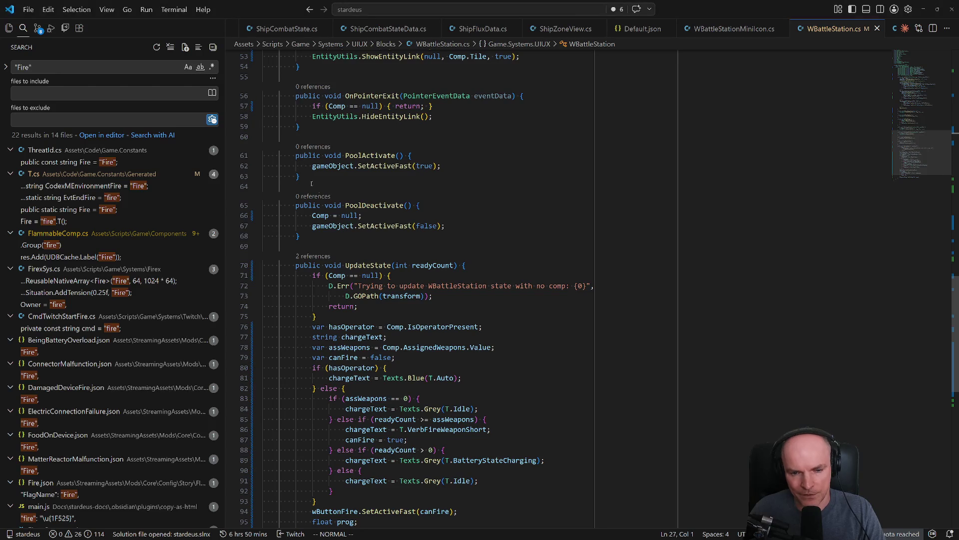
scroll(554, 221, "up", 5)
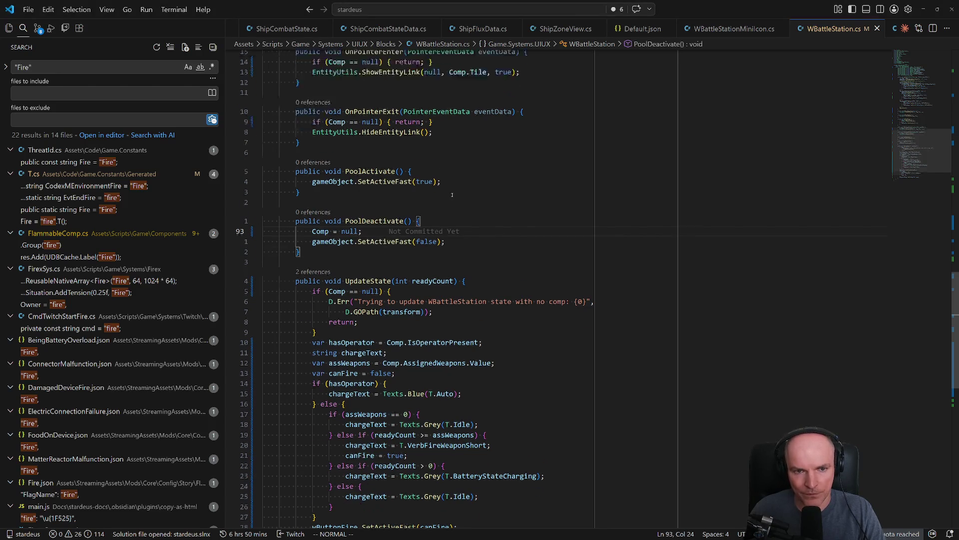
key("alt+Tab")
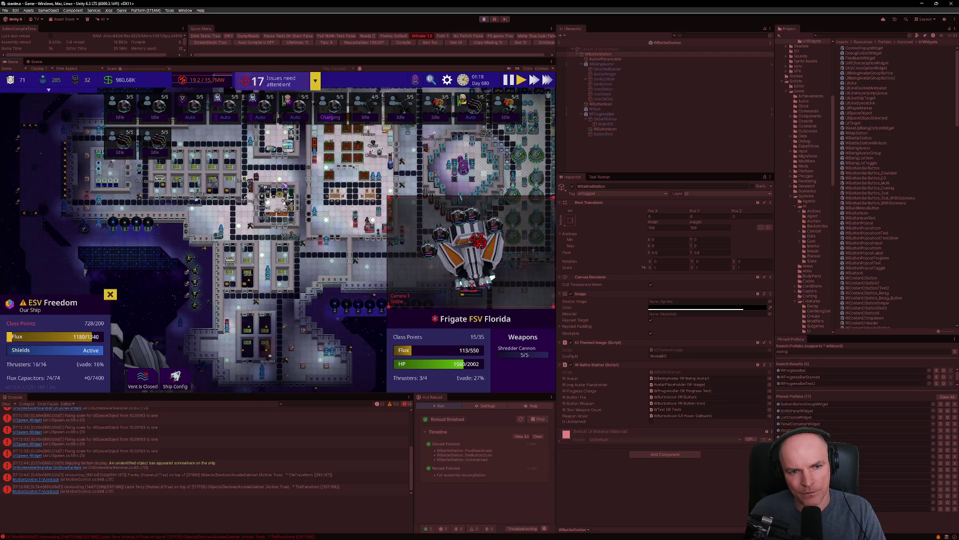
- Zoom the Game view on the station and fire the ship's weapon at the frigate
scroll(284, 186, "down", 2)
scroll(283, 186, "down", 2)
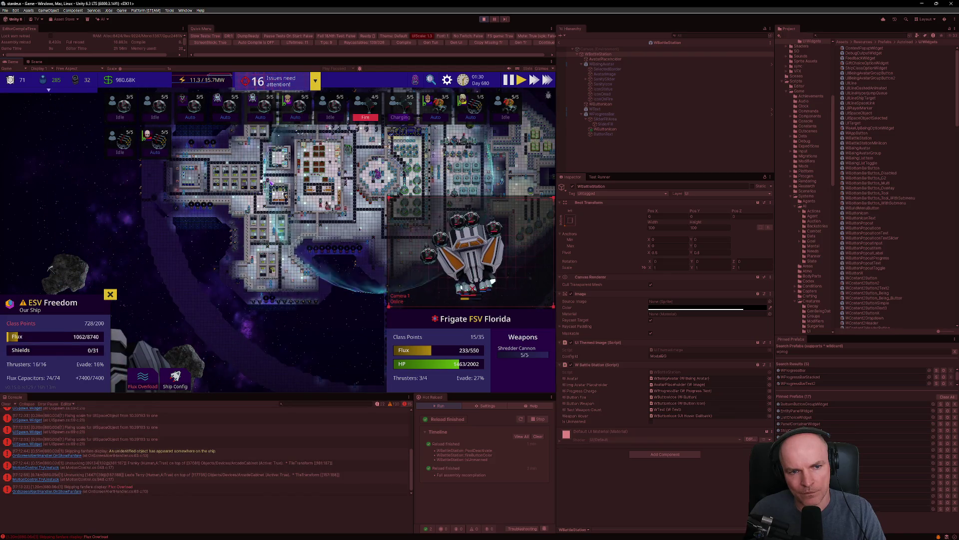
left_click(366, 120)
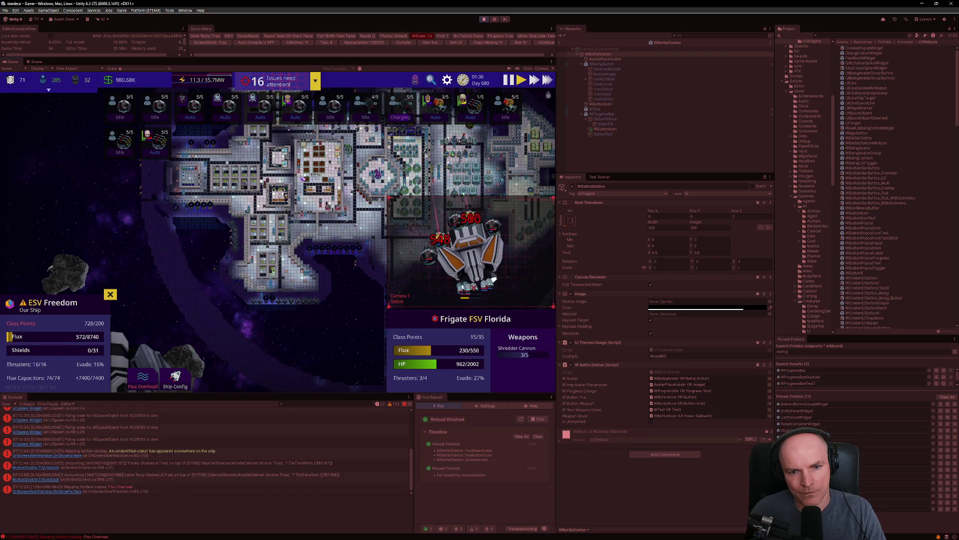
scroll(303, 189, "down", 3)
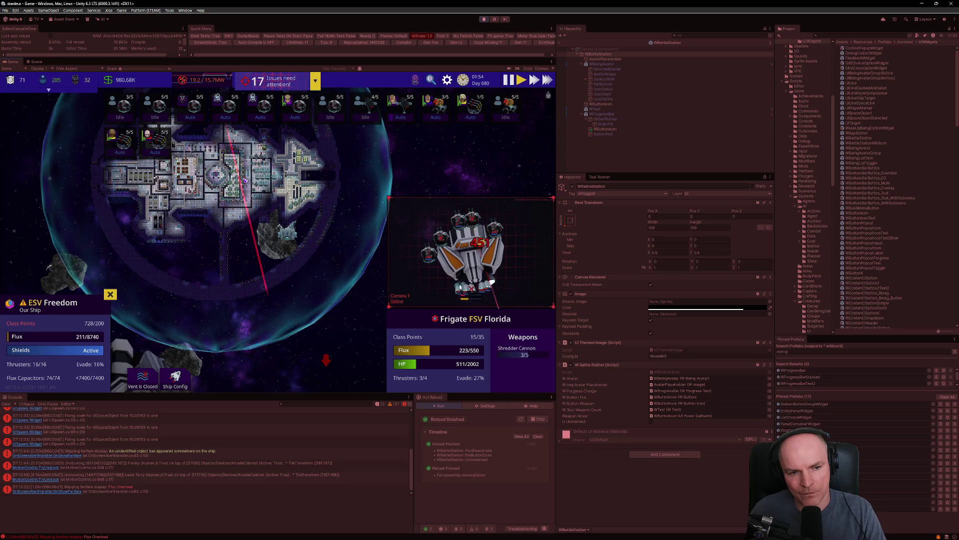
scroll(247, 183, "down", 2)
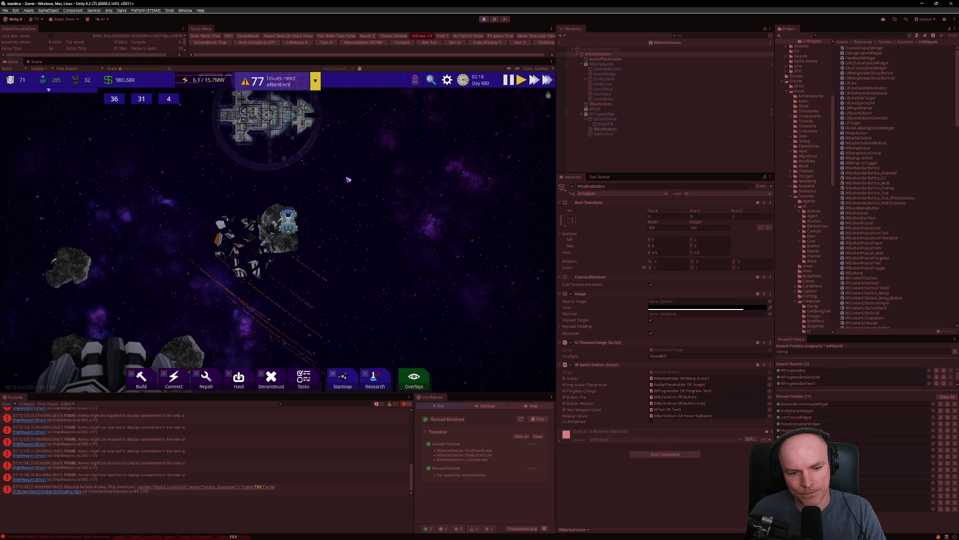
scroll(362, 215, "up", 4)
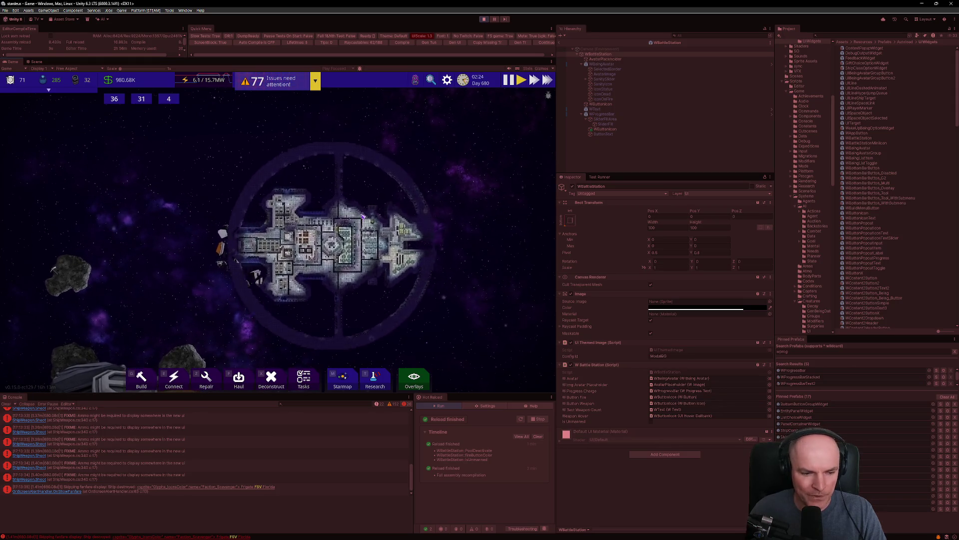
scroll(361, 214, "up", 2)
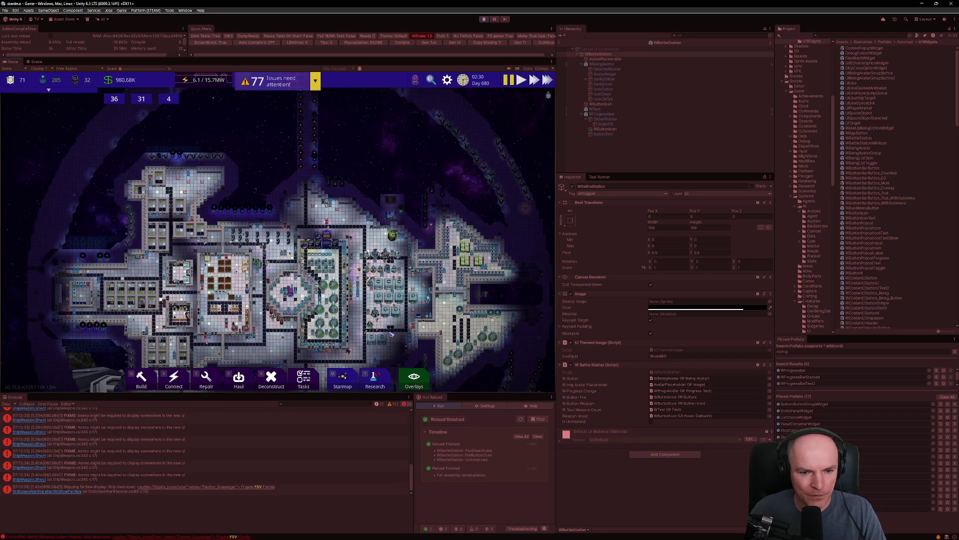
- Clear the console log and open the current sector's starmap with M
left_click(13, 405)
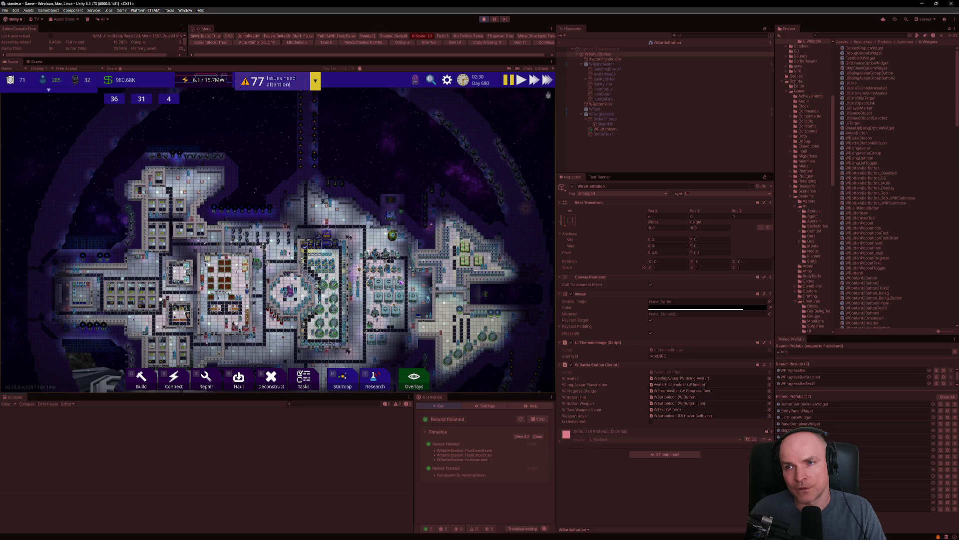
scroll(330, 278, "down", 3)
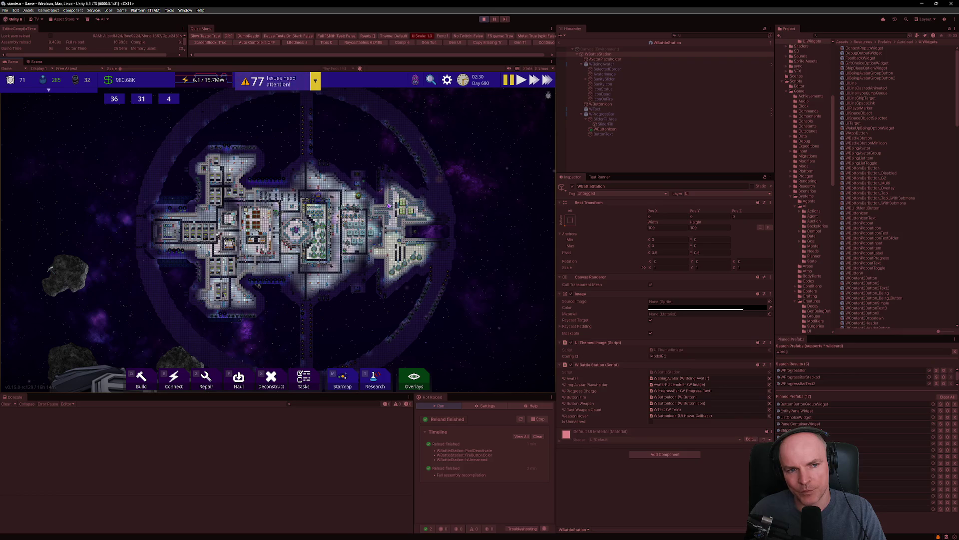
scroll(359, 239, "down", 2)
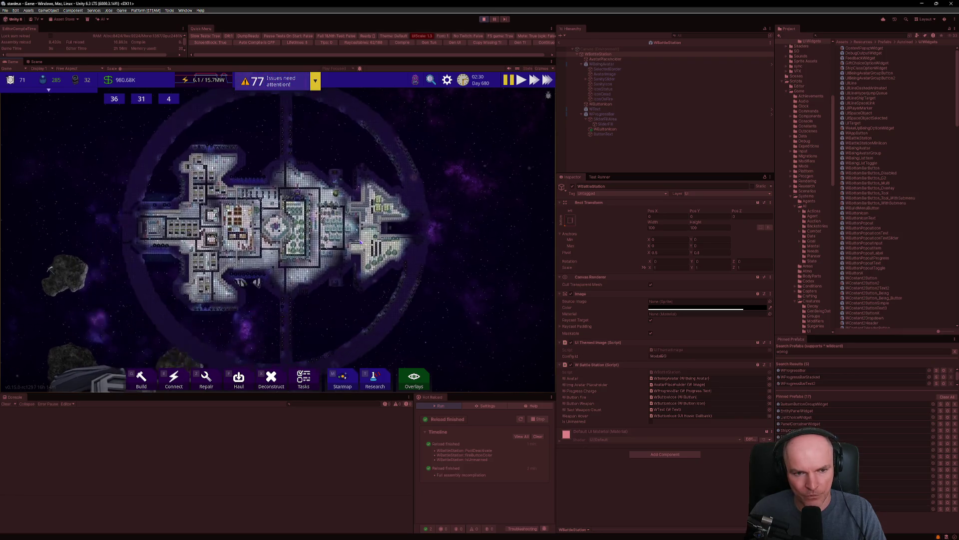
key("m")
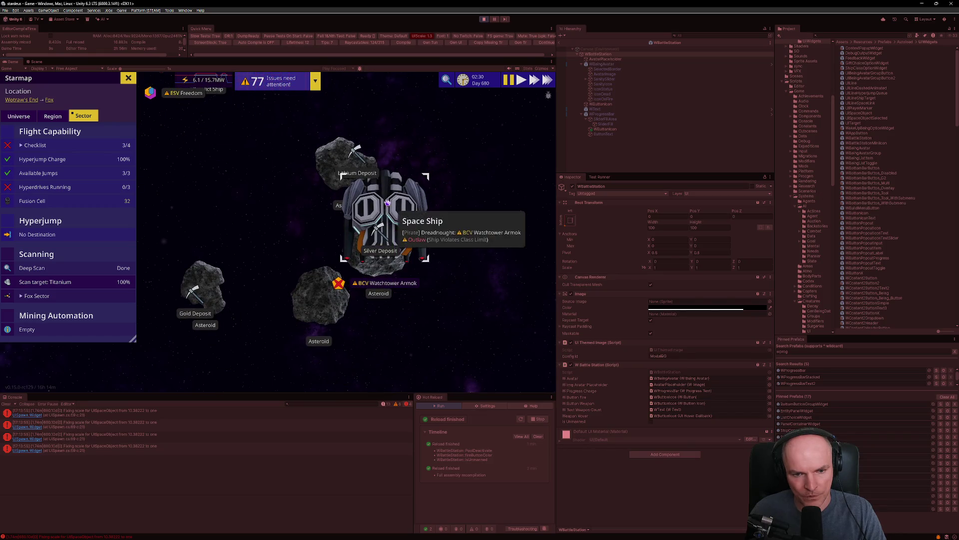
- Plot a course to and hail the pirate Dreadnought BCV Watchtower Armok
right_click(416, 234)
scroll(370, 243, "down", 3)
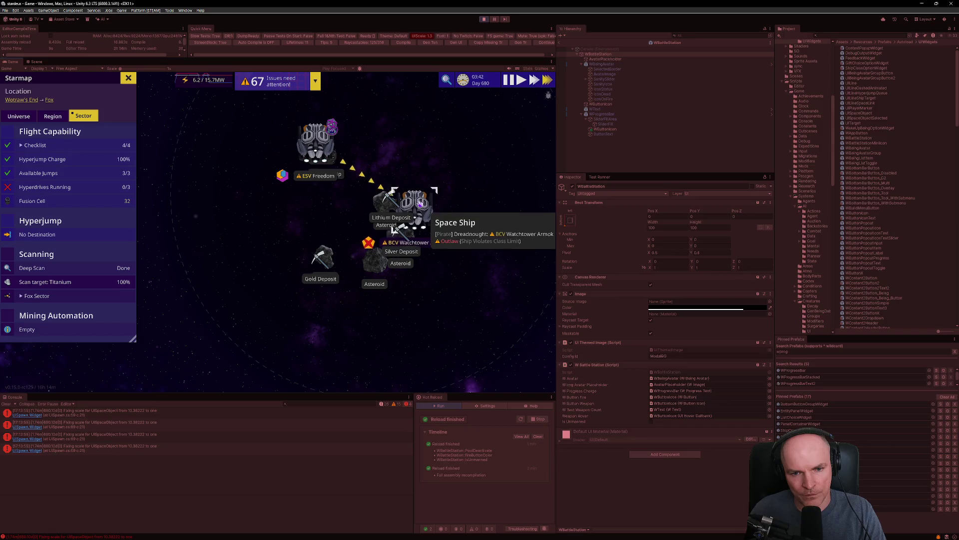
scroll(420, 200, "up", 3)
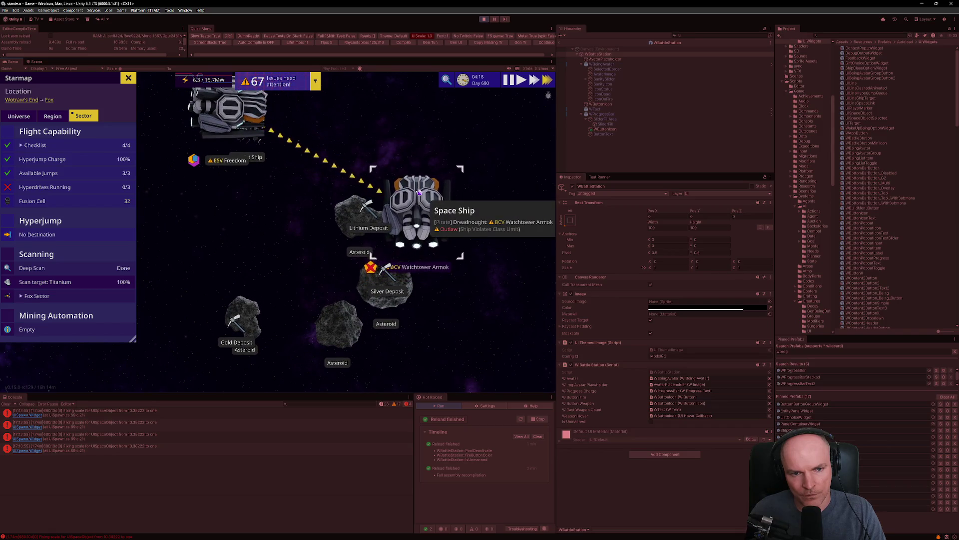
scroll(418, 192, "up", 2)
right_click(422, 194)
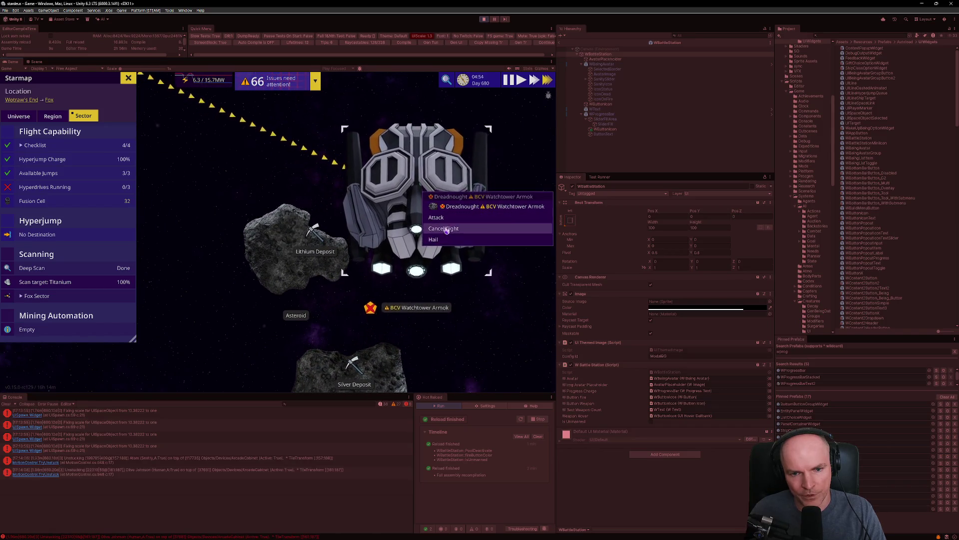
left_click(440, 239)
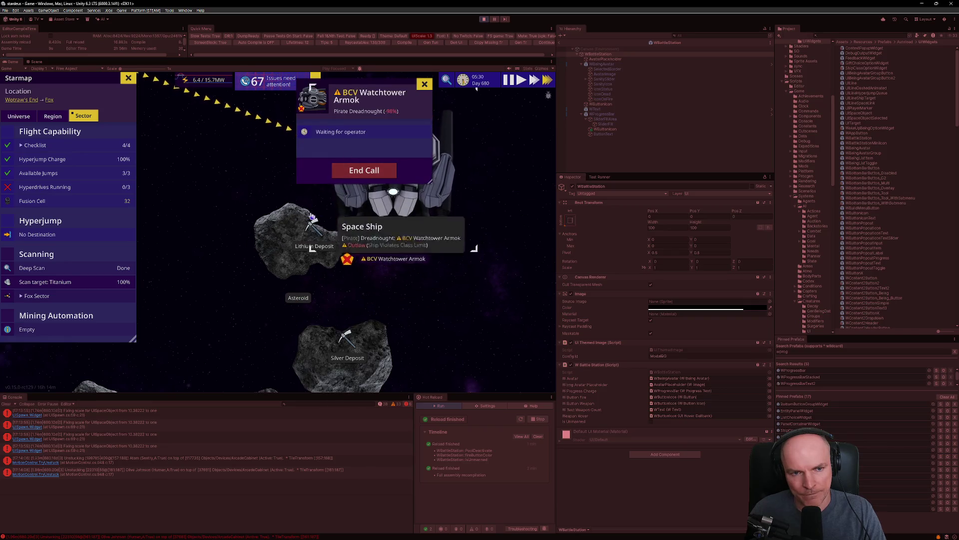
- End the call, close the starmap, and open the ship combat view
scroll(279, 245, "down", 3)
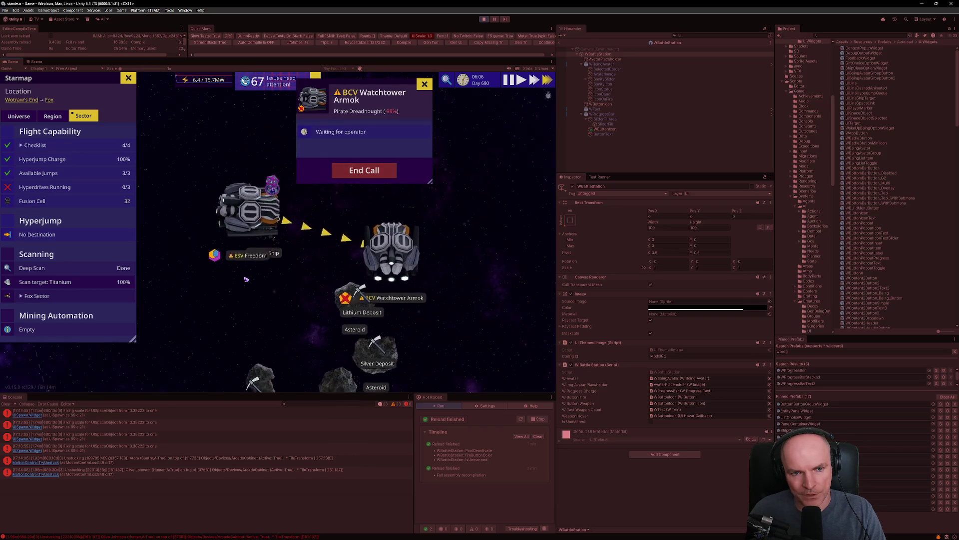
left_click_drag(246, 278, 244, 248)
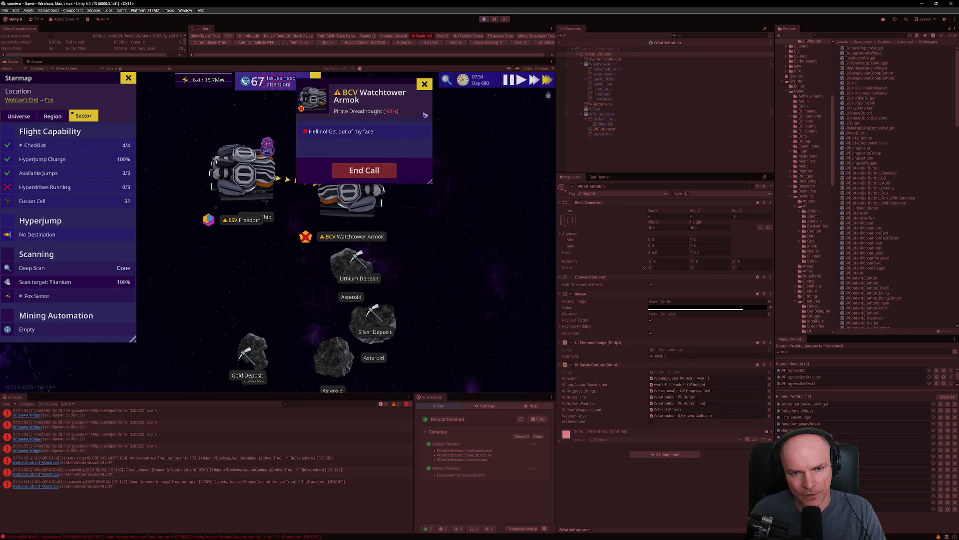
left_click(336, 165)
scroll(292, 206, "up", 5)
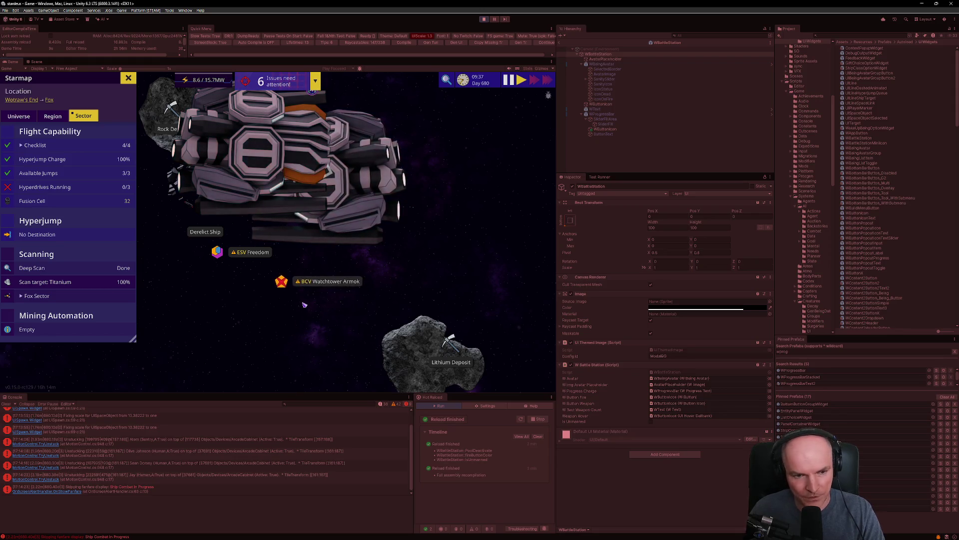
key("m")
left_click(82, 336)
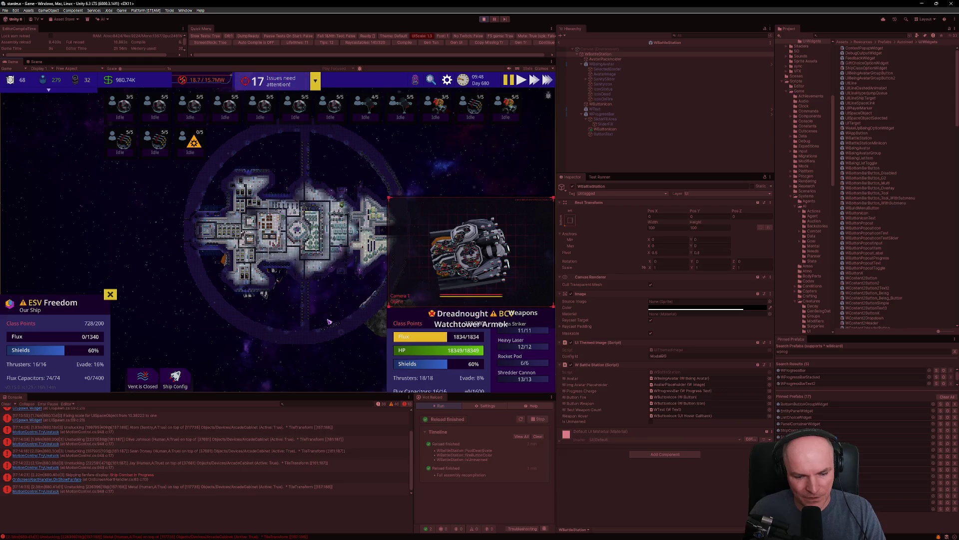
- Reload the combat view to recheck the Dreadnought's layout, then set a weapon slot to automatic firing
left_click(110, 295)
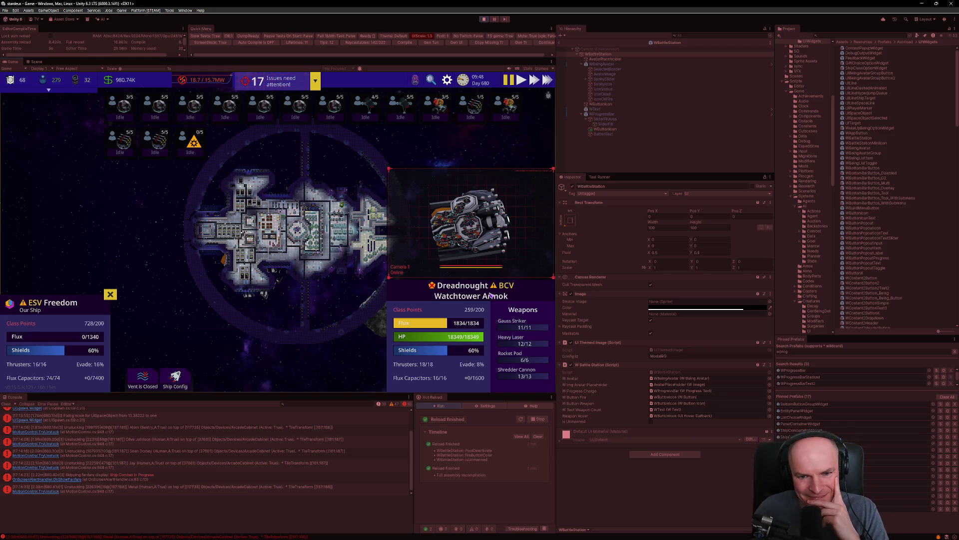
mouse_move(491, 295)
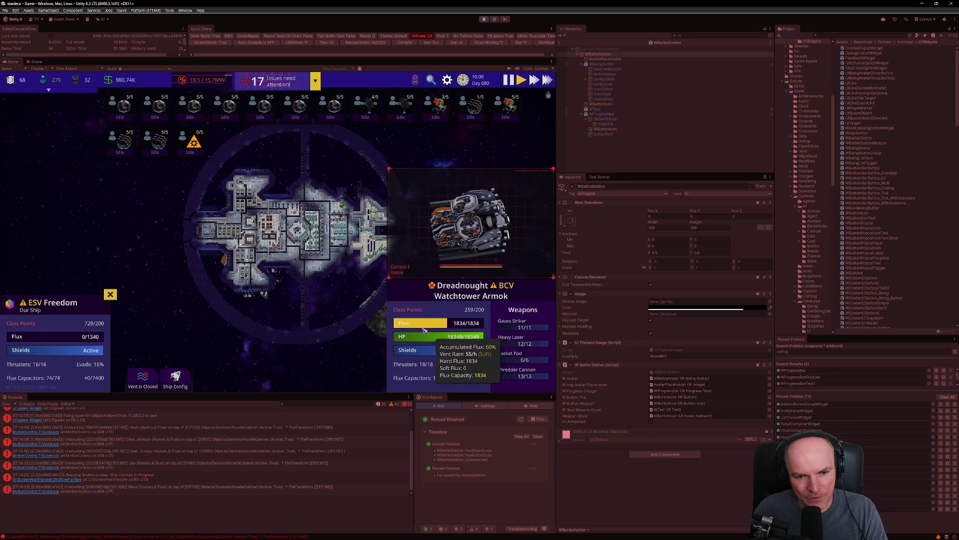
mouse_move(418, 332)
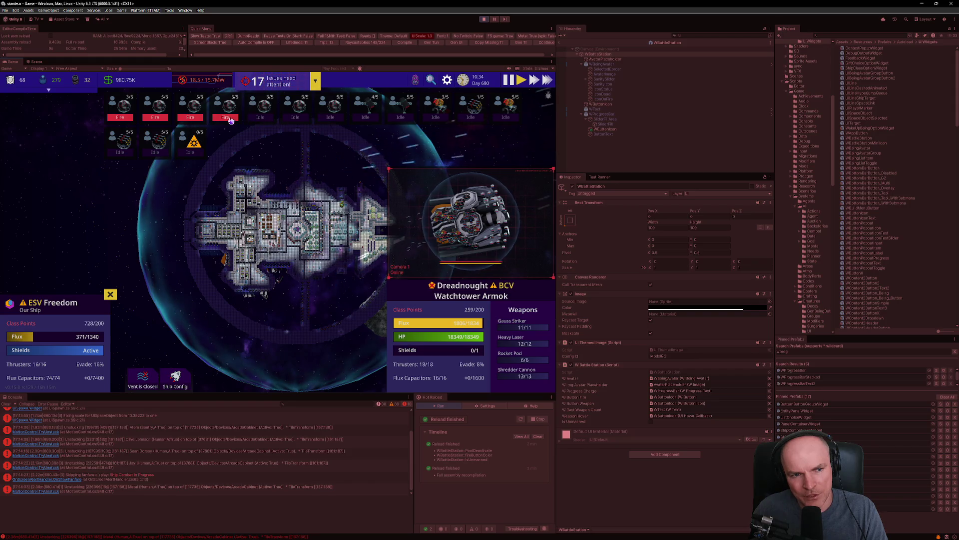
left_click(197, 121)
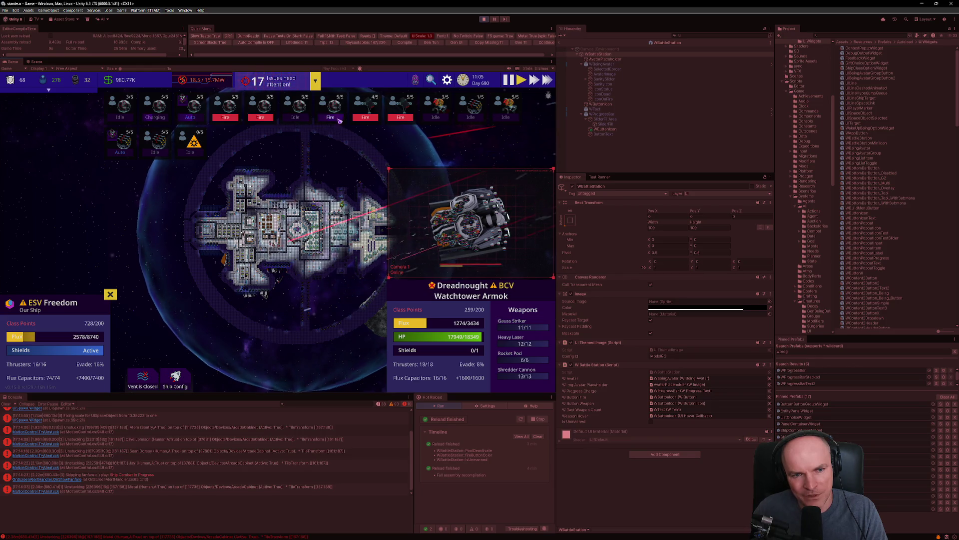
- Switch four weapon slots to firing at the pirate Dreadnought
left_click(365, 117)
left_click(261, 117)
left_click(226, 117)
left_click(155, 117)
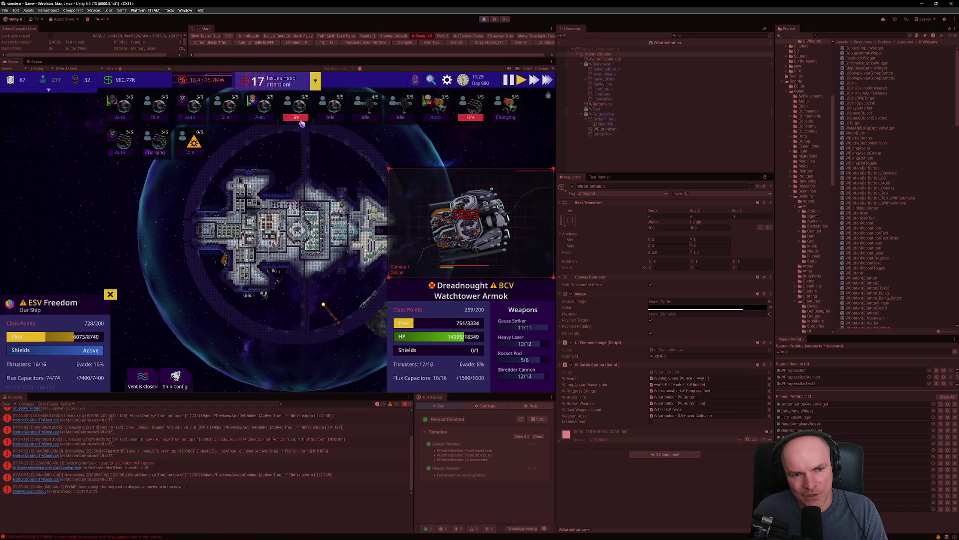
- Set four firing weapons back to idle and expand the Issues need attention list
left_click(506, 118)
left_click(330, 117)
left_click(296, 118)
left_click(155, 152)
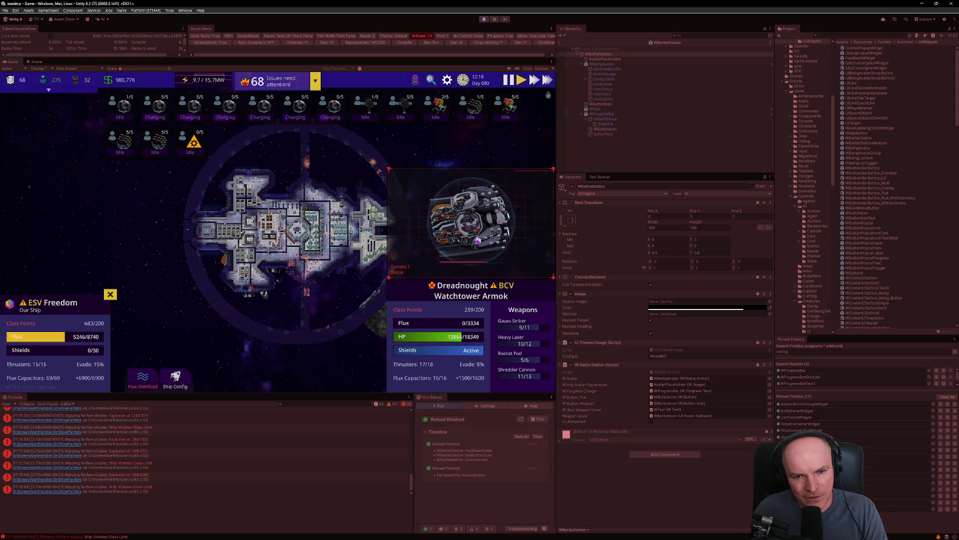
left_click(277, 85)
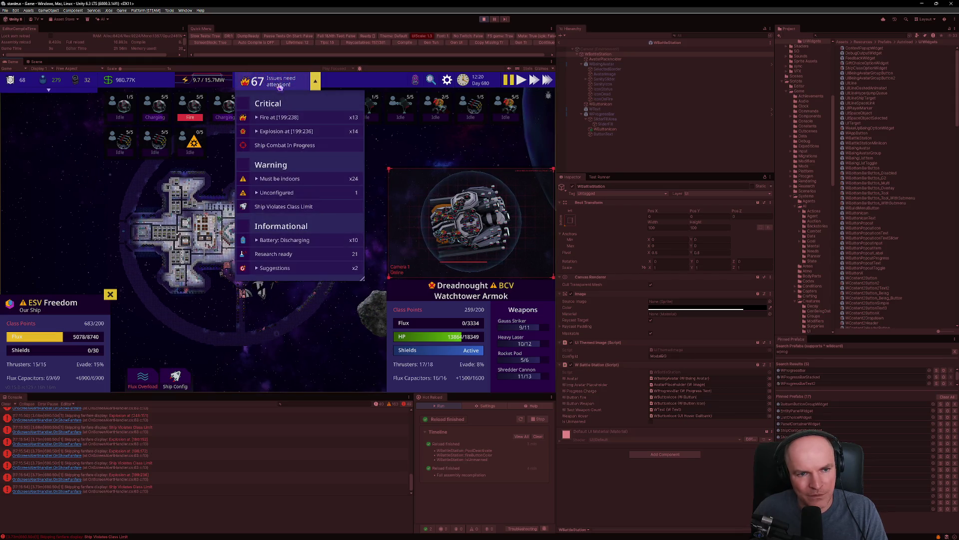
- Reopen the combat view, close the issues list, and briefly visit the starmap before returning
left_click(278, 146)
left_click(277, 146)
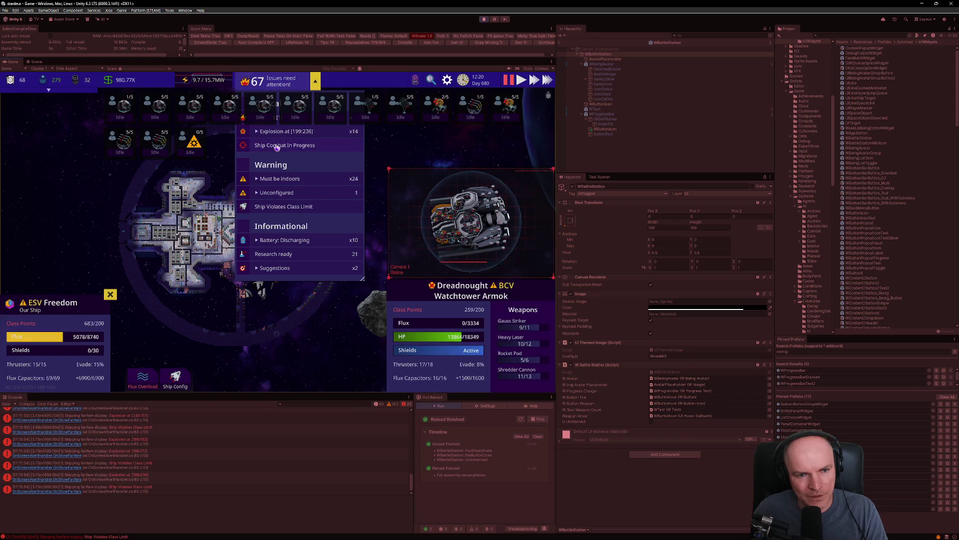
left_click(283, 82)
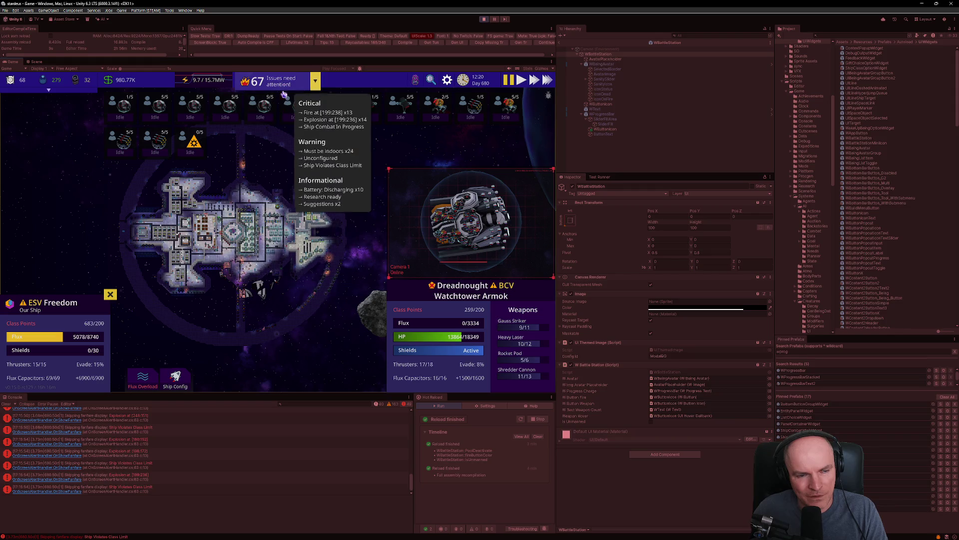
left_click(294, 305)
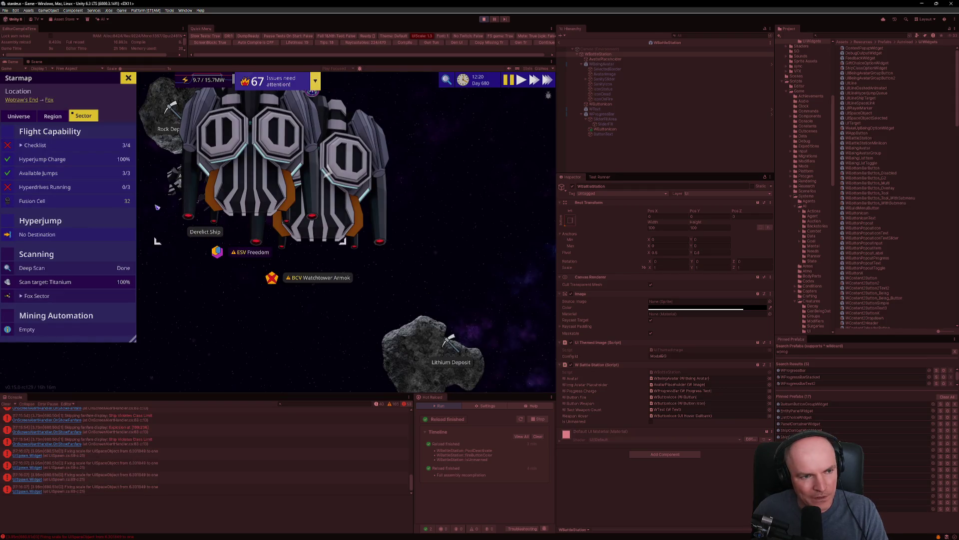
left_click(176, 204)
scroll(212, 245, "up", 5)
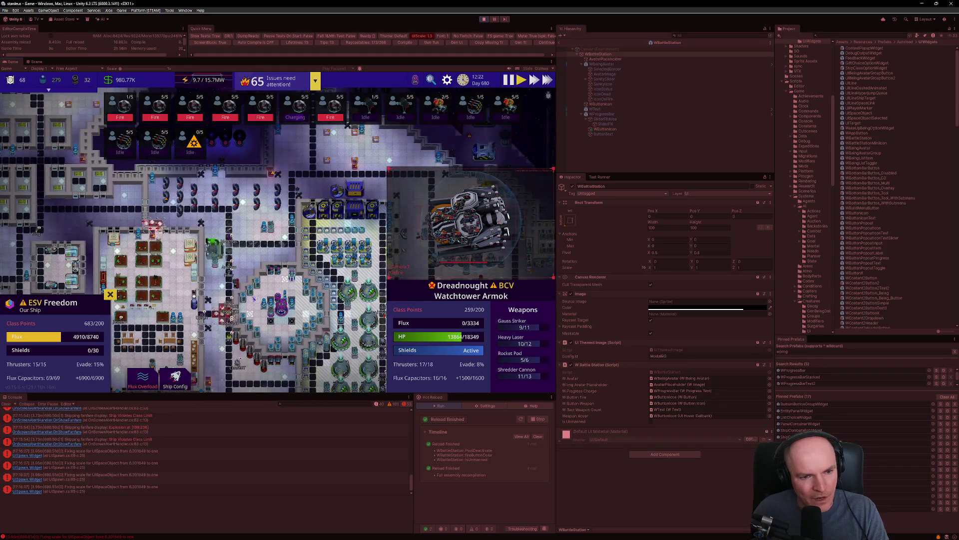
scroll(239, 210, "up", 3)
scroll(261, 187, "down", 3)
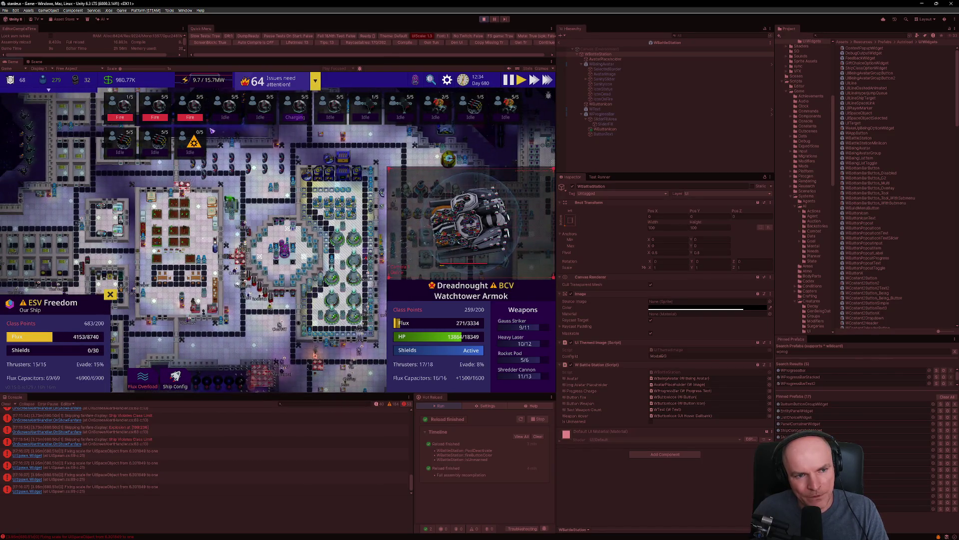
- Close the combat view, pan the ship map up and right, and check the issues list
left_click(110, 294)
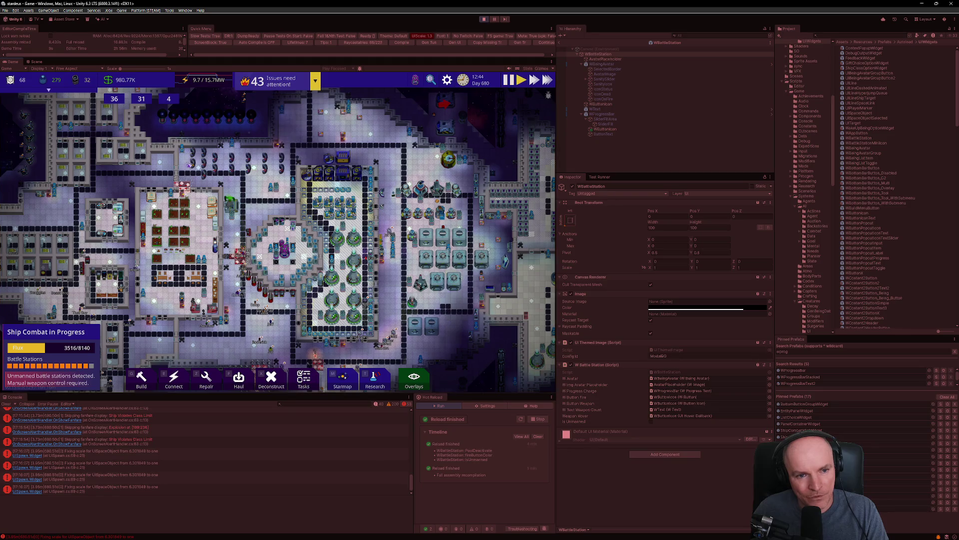
key("w")
key("d")
scroll(169, 228, "down", 4)
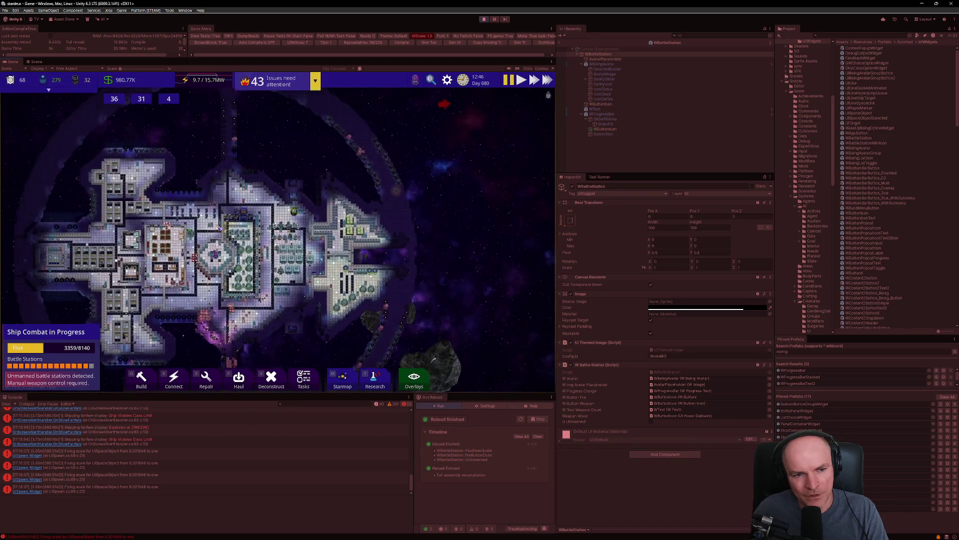
left_click(292, 80)
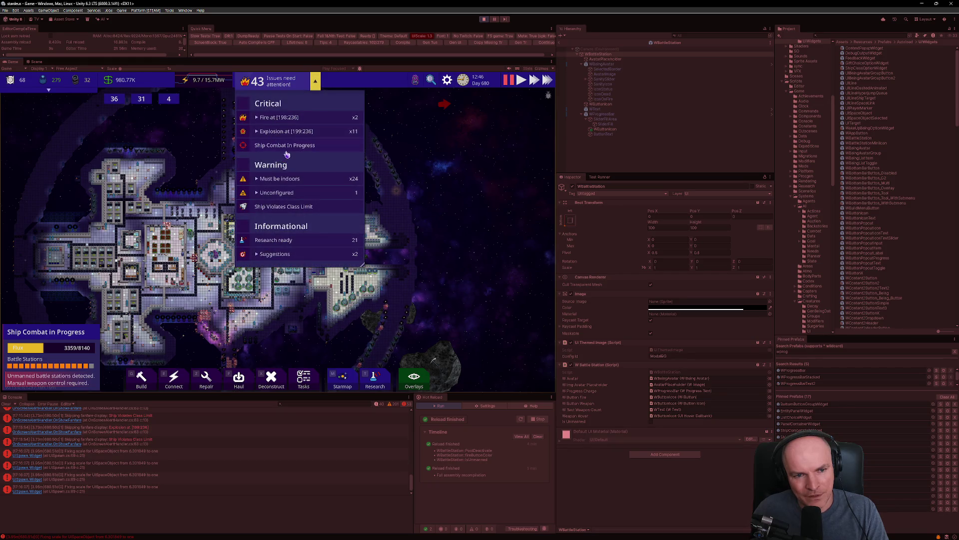
left_click(281, 84)
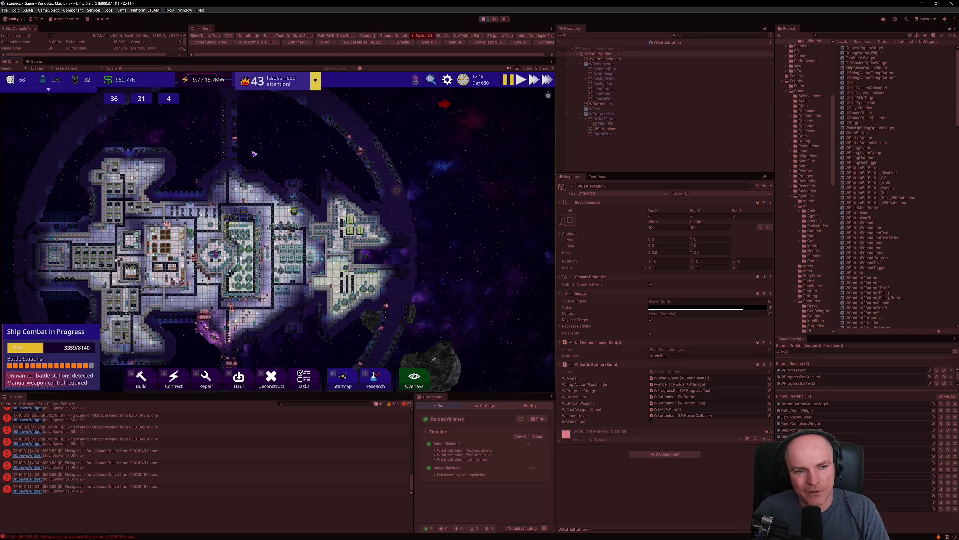
- Open the Ship Combat in Progress view against Dreadnought Watchtower Armok
scroll(75, 208, "up", 2)
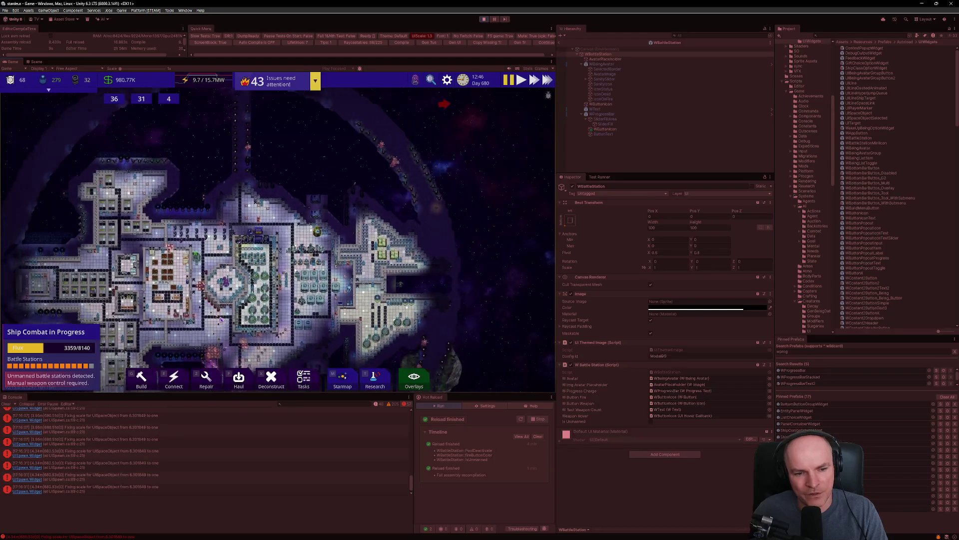
scroll(237, 186, "down", 2)
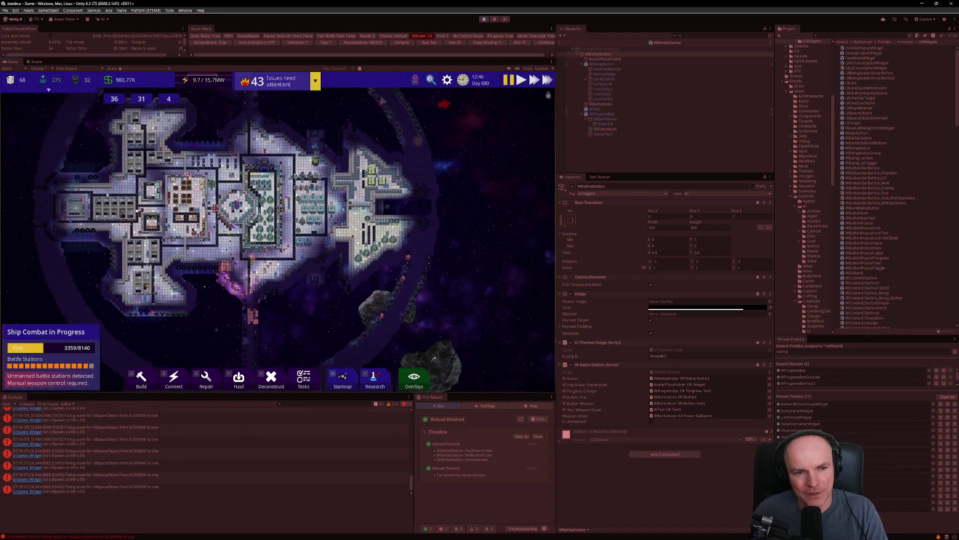
scroll(237, 185, "up", 4)
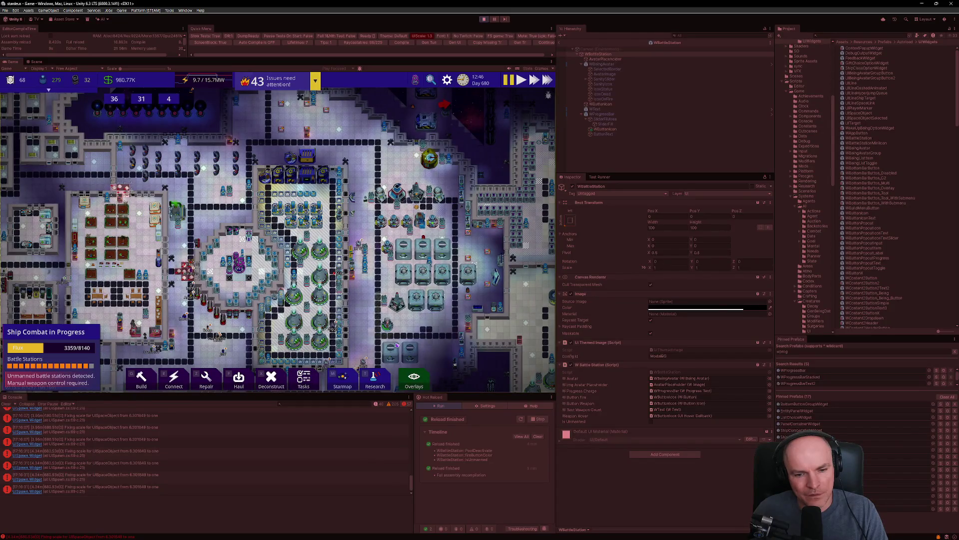
left_click(74, 332)
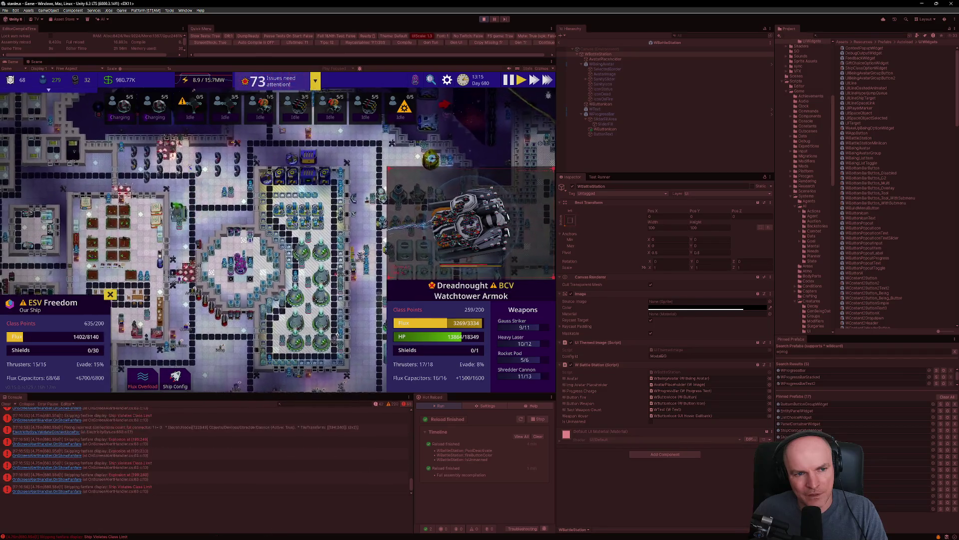
- Open the third weapon's Battle Station details, focus on its weapons, then close it
left_click(192, 109)
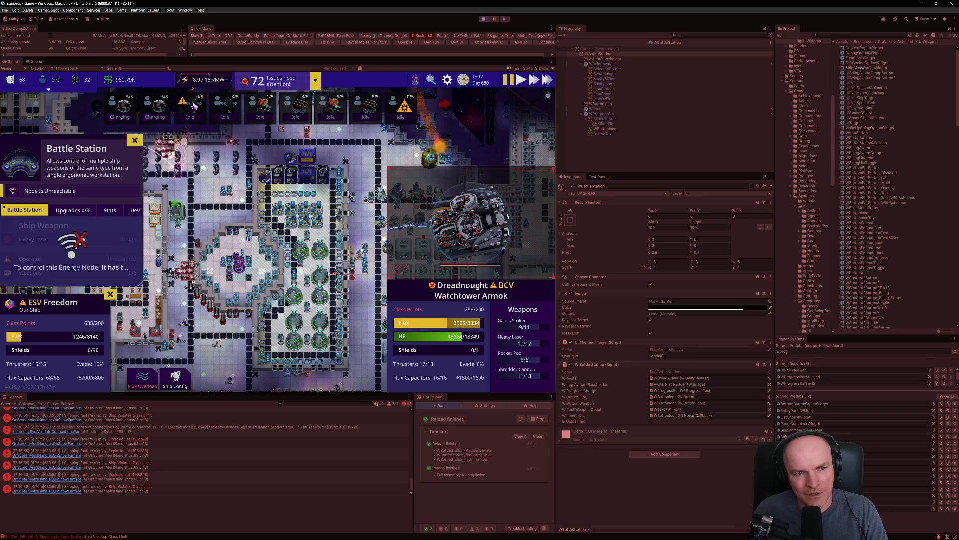
left_click(194, 107)
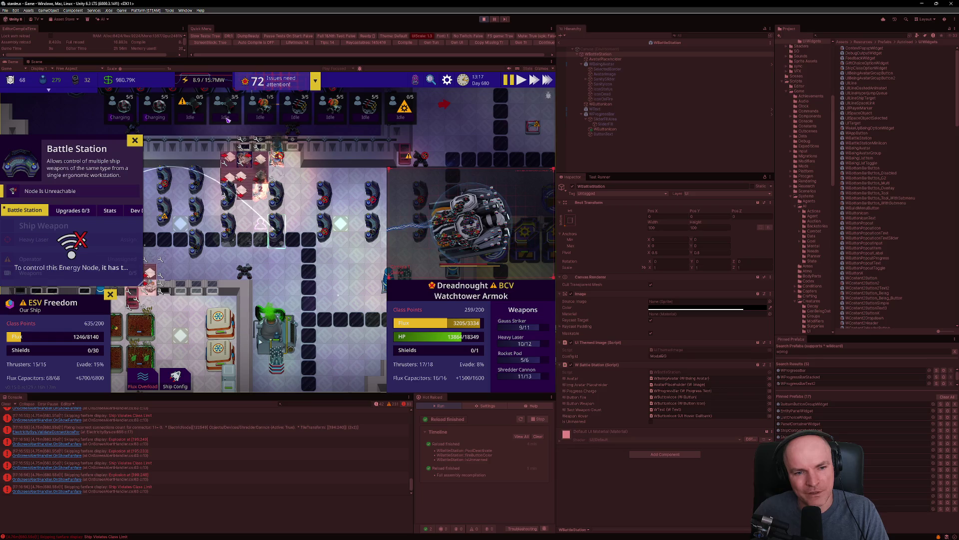
left_click(136, 142)
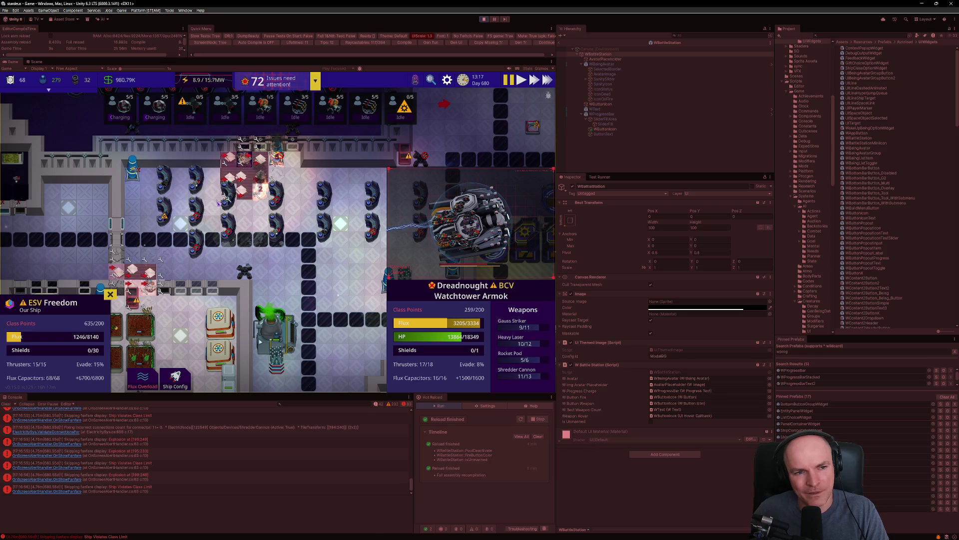
- Close the ship combat view to bring back the build toolbar and combat summary
scroll(218, 202, "down", 4)
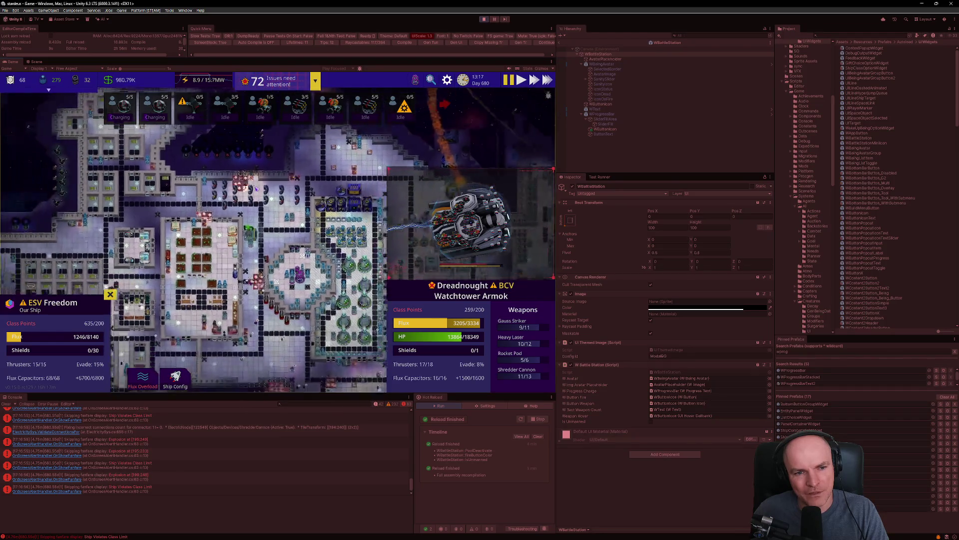
mouse_move(257, 203)
scroll(260, 205, "up", 5)
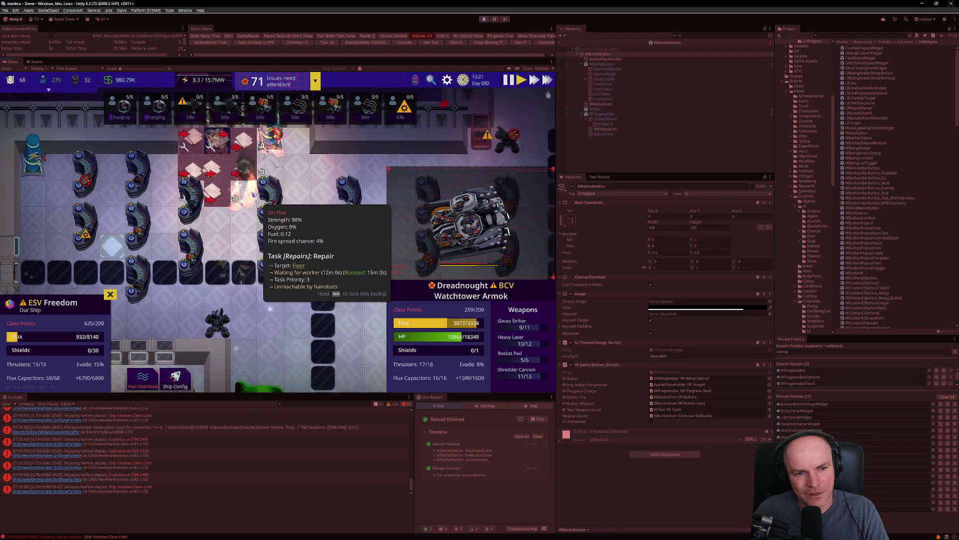
scroll(270, 198, "down", 3)
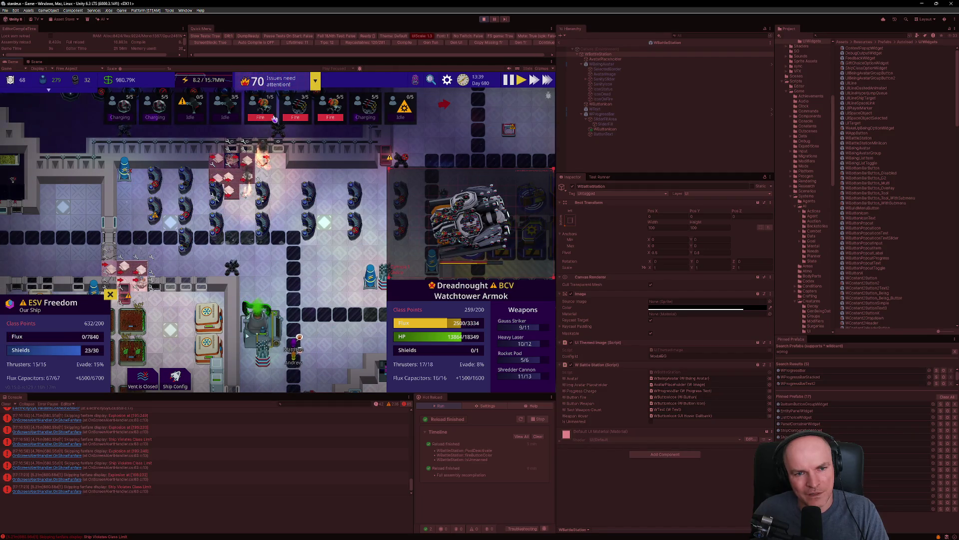
left_click(110, 296)
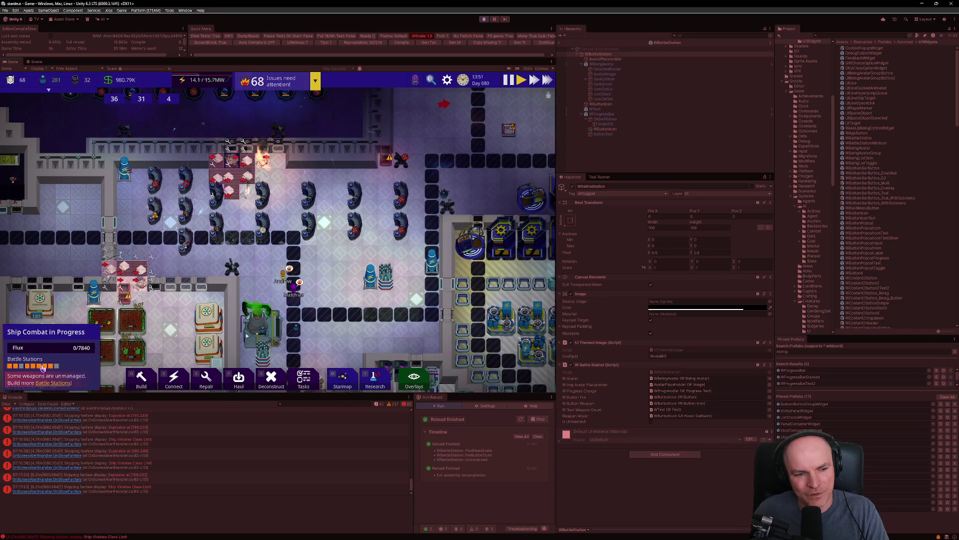
- Zoom out, reopen the ship combat view, and fire two charged weapons at the Dreadnought
scroll(278, 240, "down", 3)
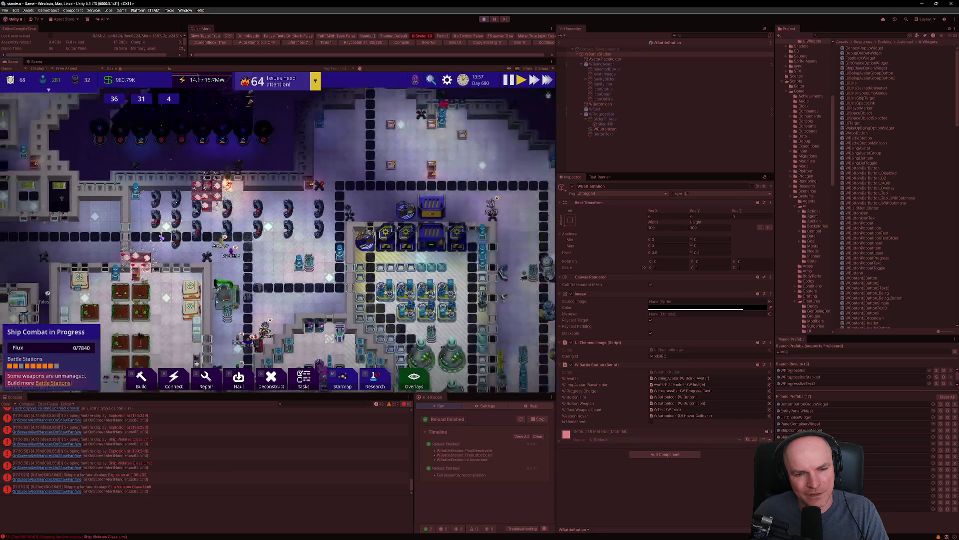
scroll(178, 180, "down", 3)
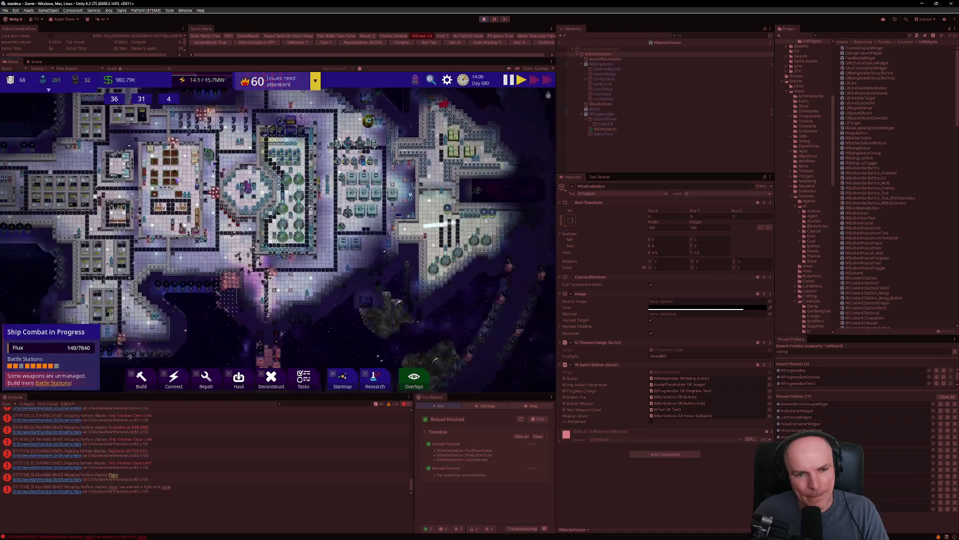
scroll(177, 180, "down", 5)
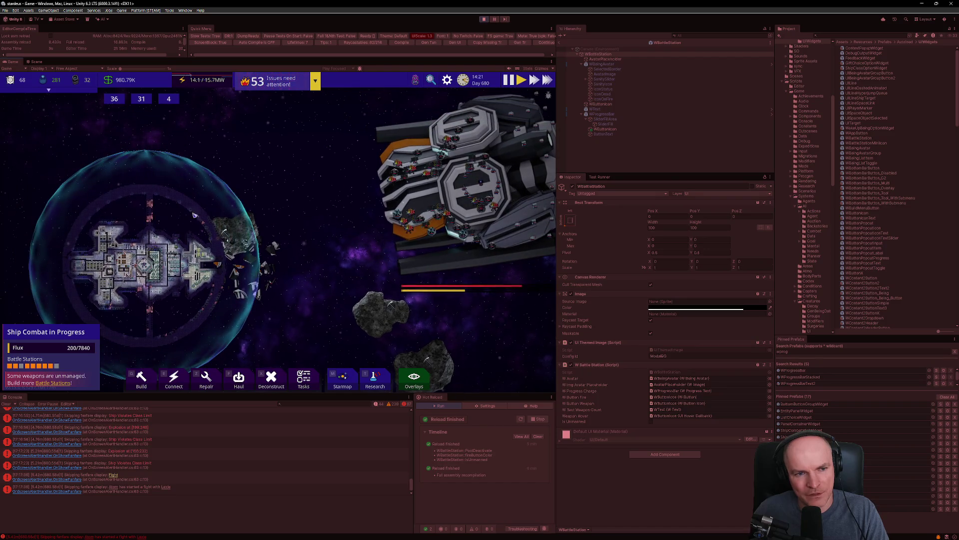
left_click(72, 335)
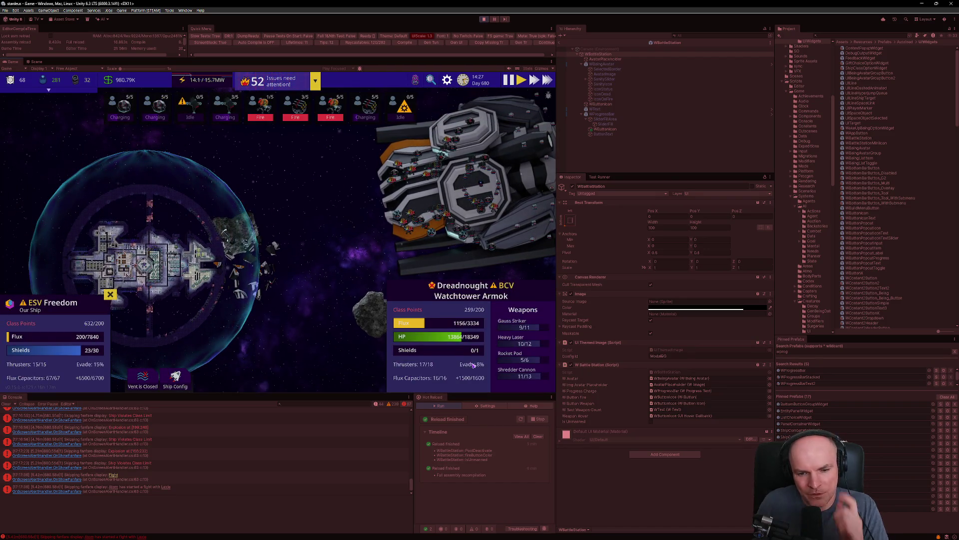
mouse_move(479, 311)
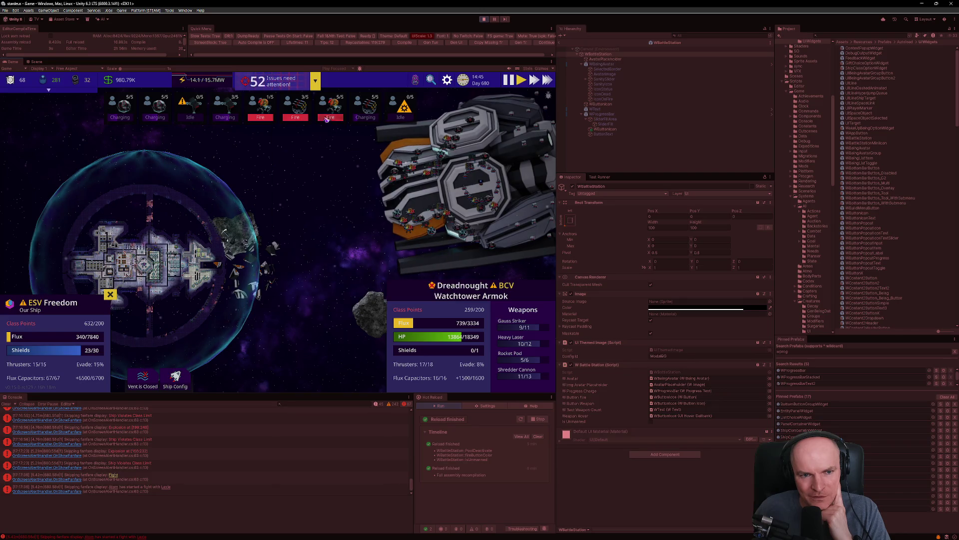
left_click(294, 118)
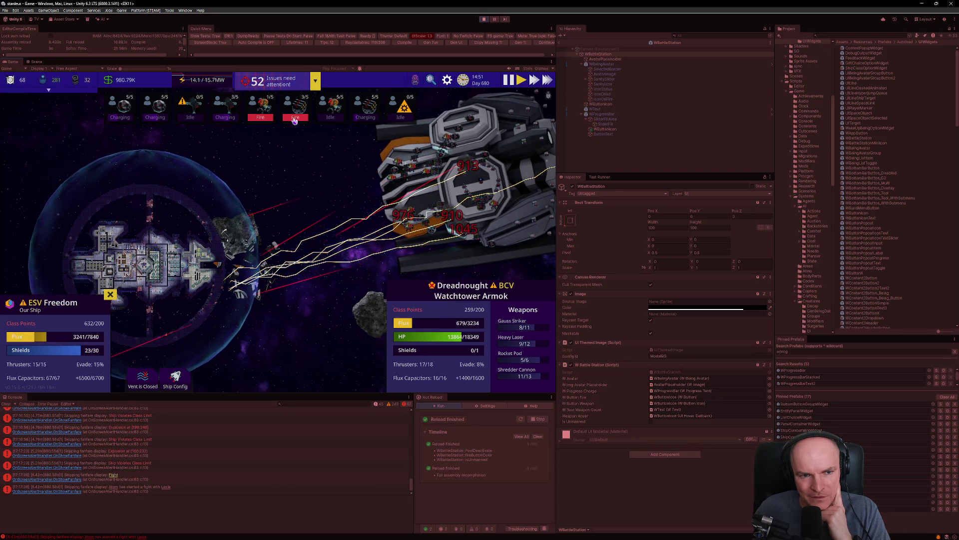
left_click(261, 119)
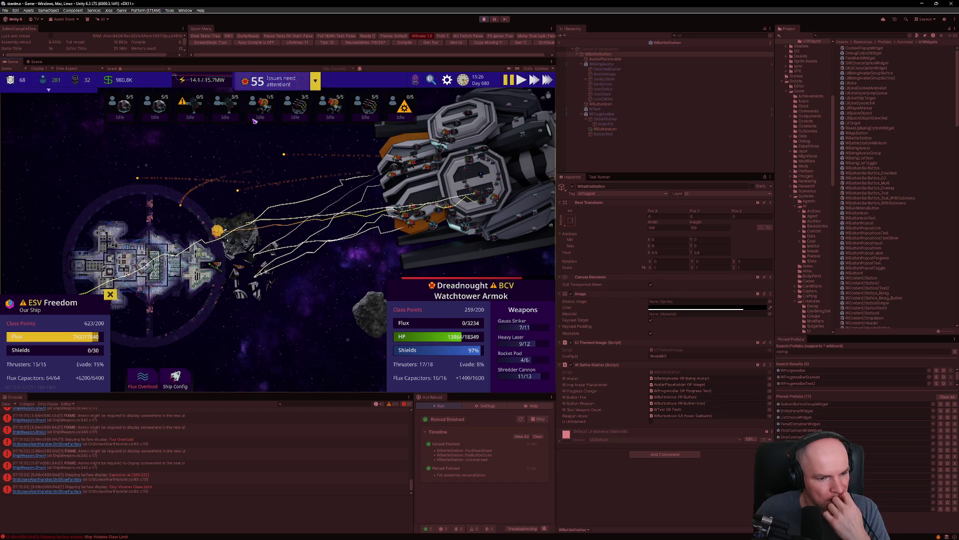
- Unpause the game, vent the ship's flux with V, and open the electric grid overview
key("space")
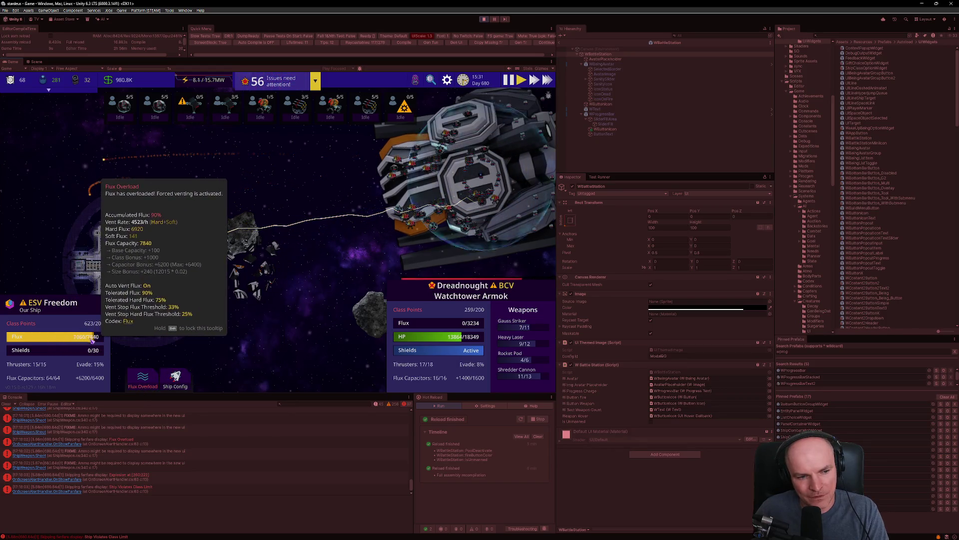
mouse_move(145, 380)
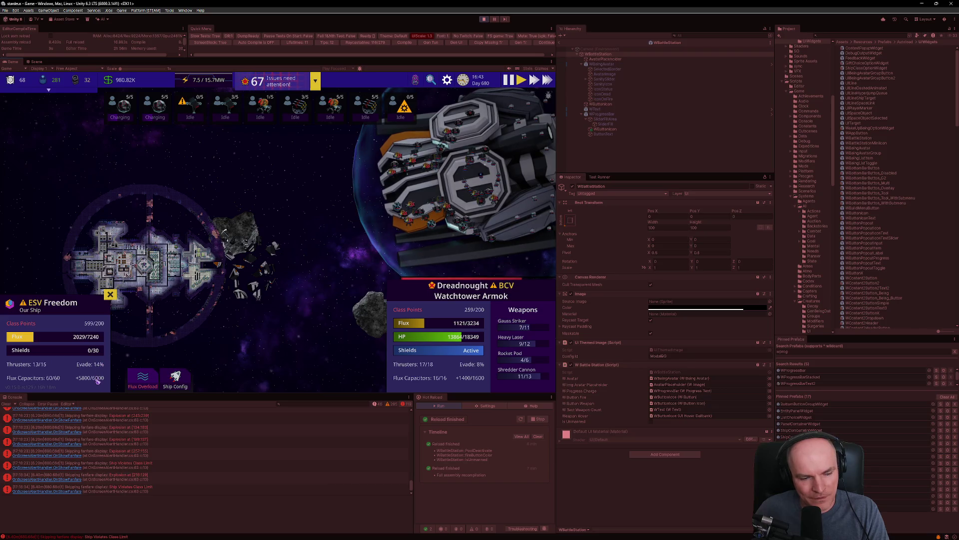
mouse_move(98, 369)
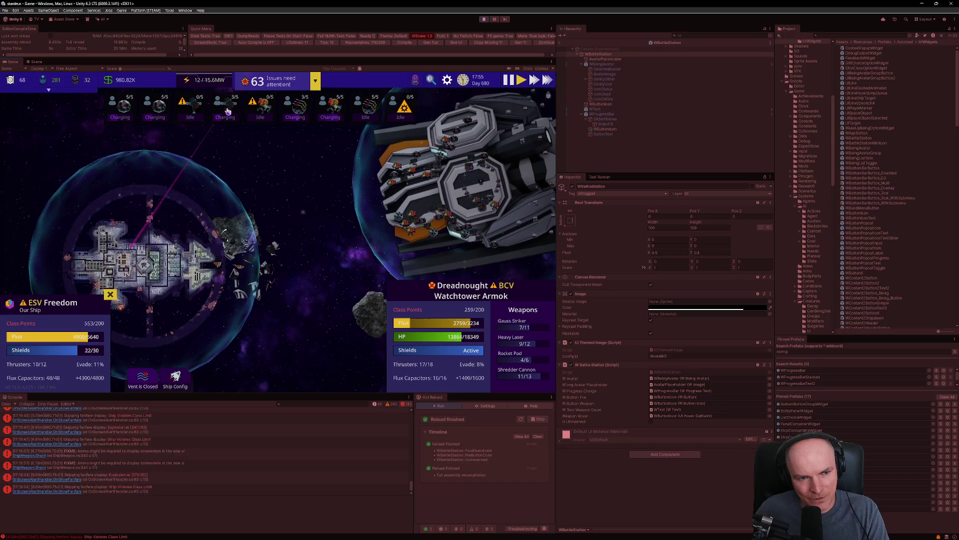
key("v")
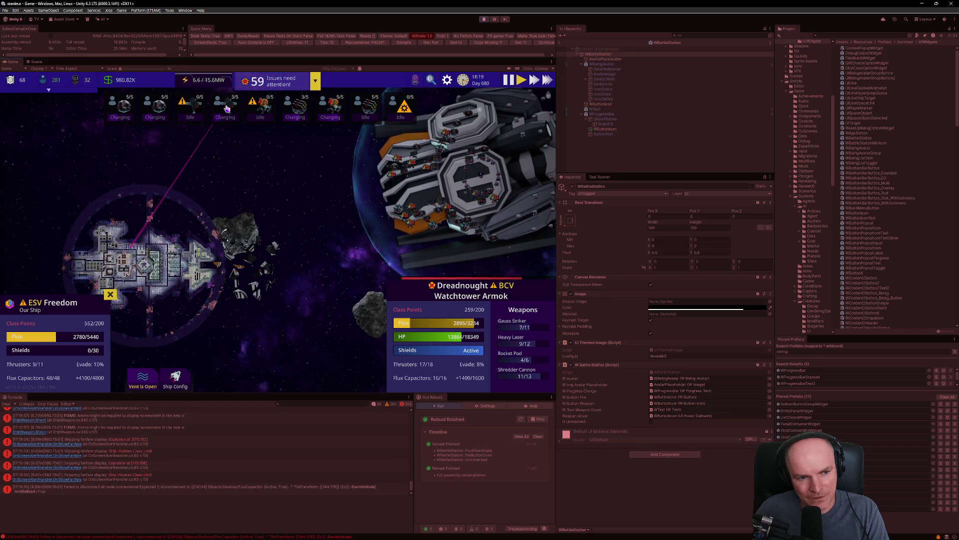
left_click(223, 83)
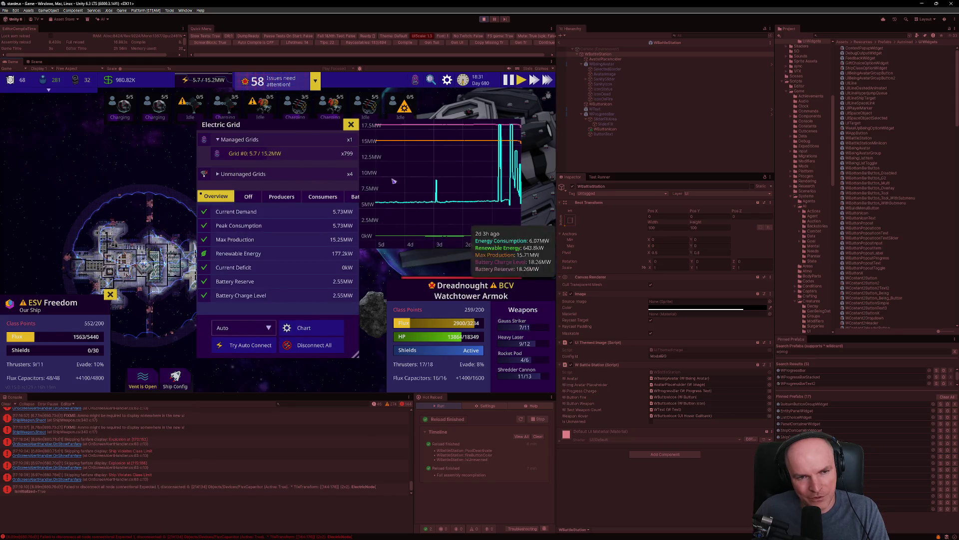
- Close the electric grid overview, focus the camera on ESV Freedom, and wire power to the cryo pod
left_click(350, 125)
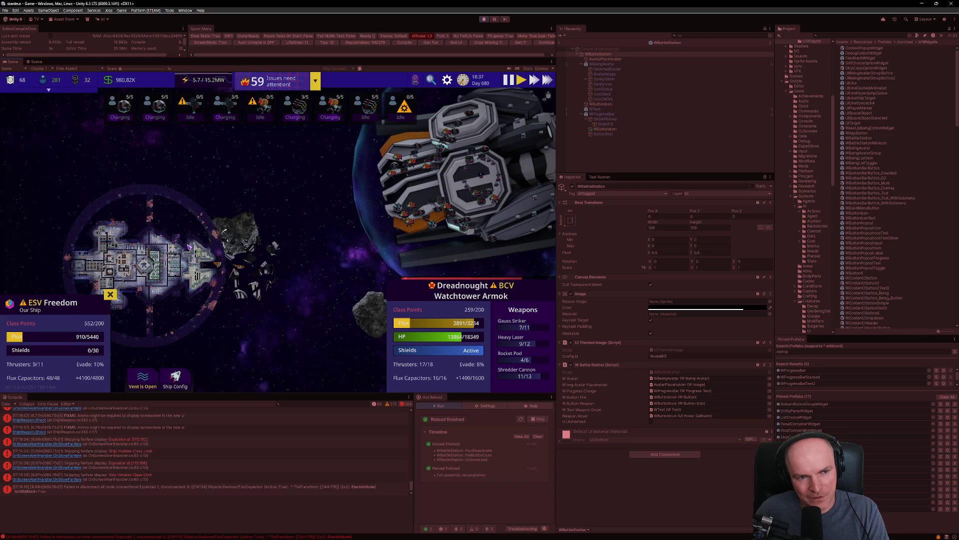
scroll(189, 246, "up", 2)
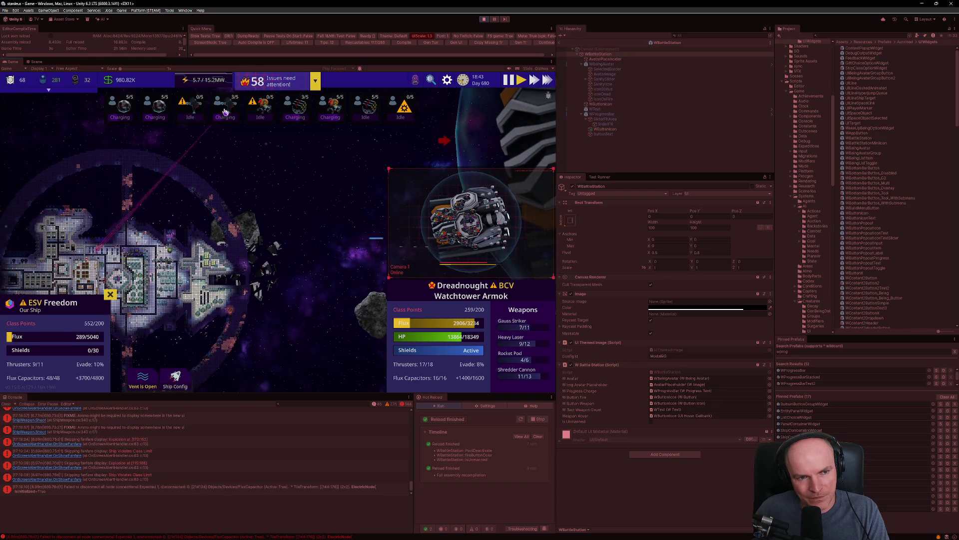
left_click(225, 110)
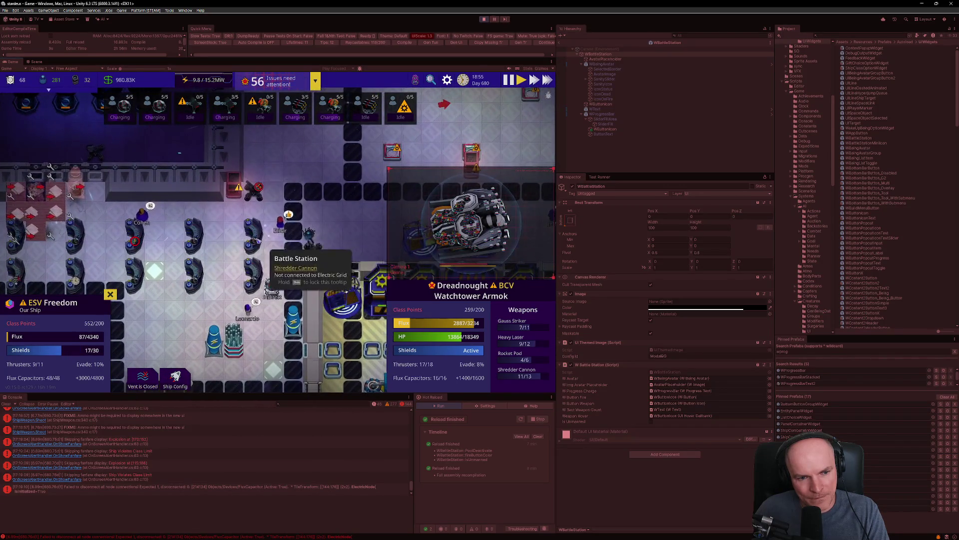
scroll(272, 277, "down", 2)
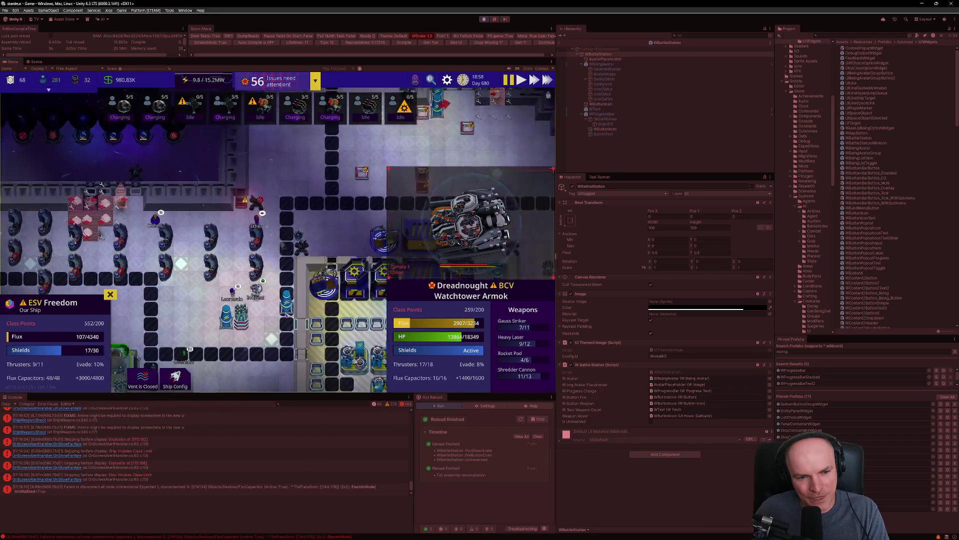
scroll(280, 300, "up", 1)
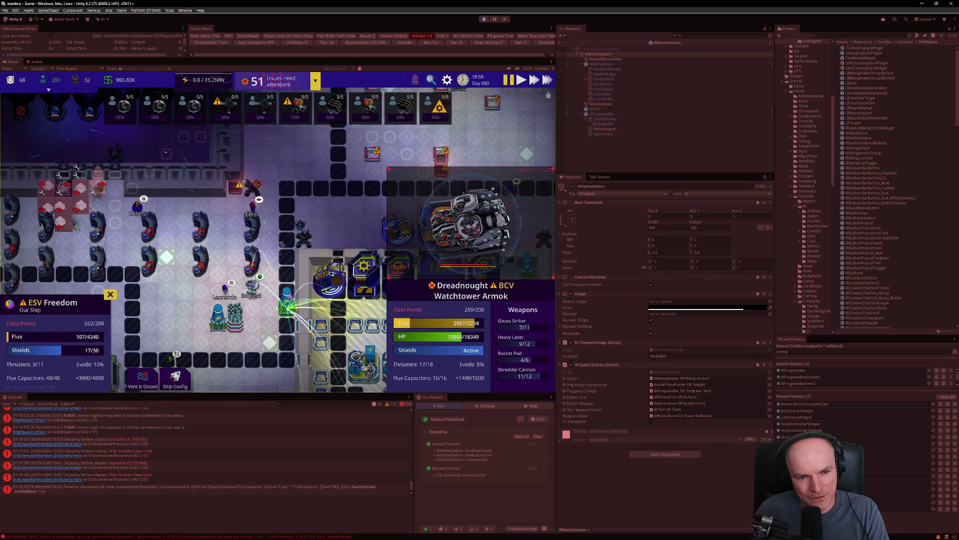
left_click(255, 260)
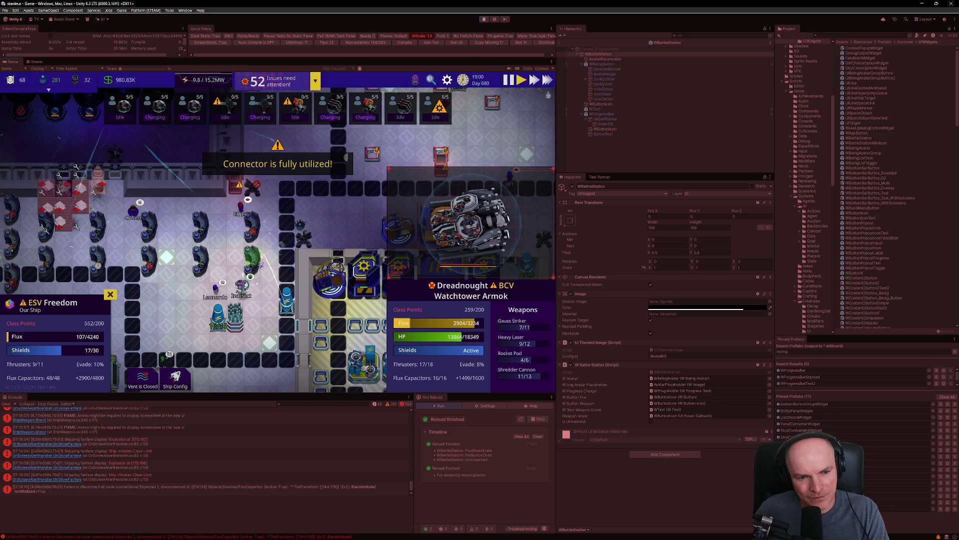
- Pan left and zoom the camera out over ESV Freedom
scroll(270, 237, "down", 1)
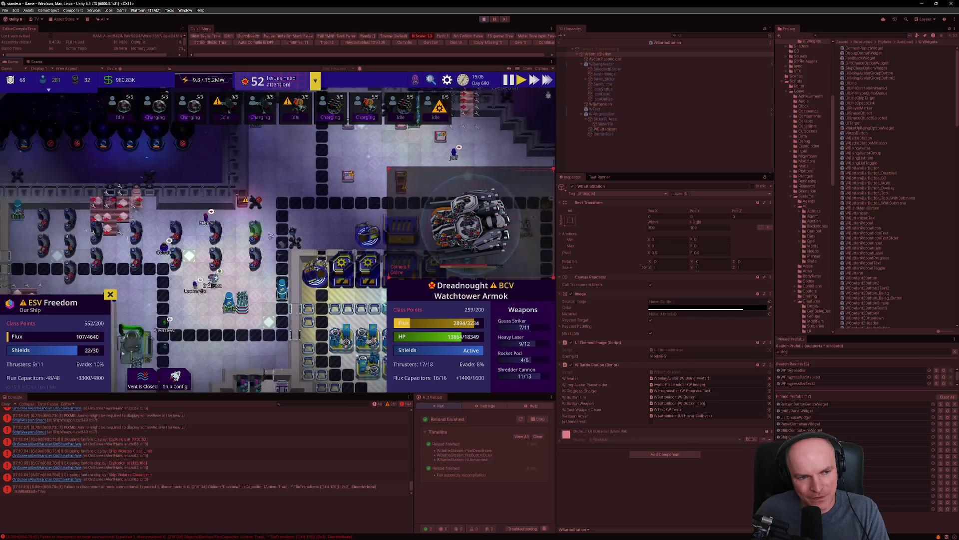
key("a")
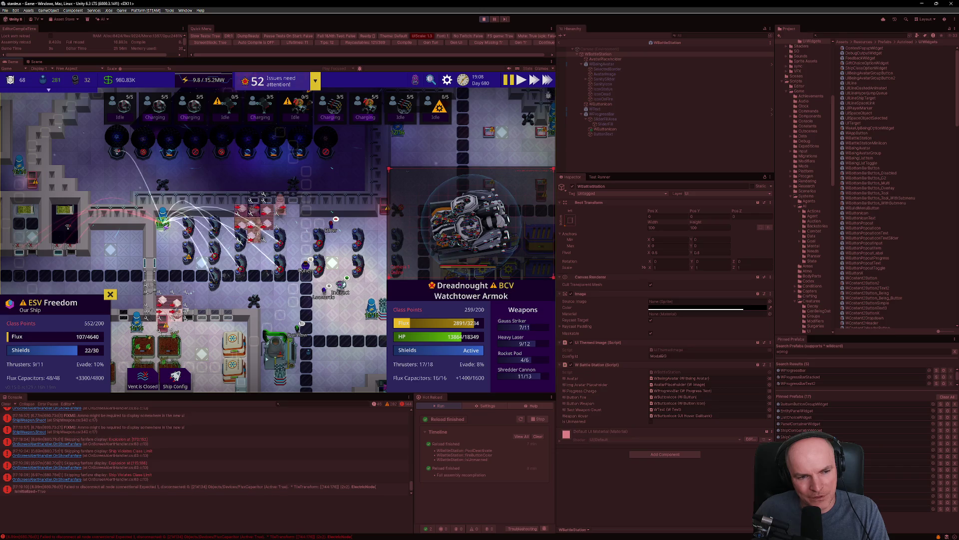
scroll(170, 228, "down", 2)
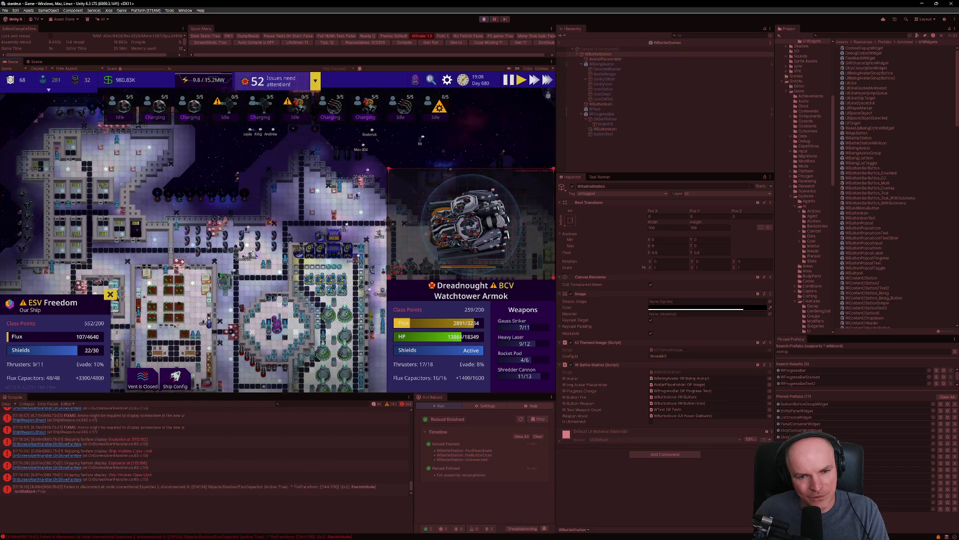
scroll(280, 200, "down", 2)
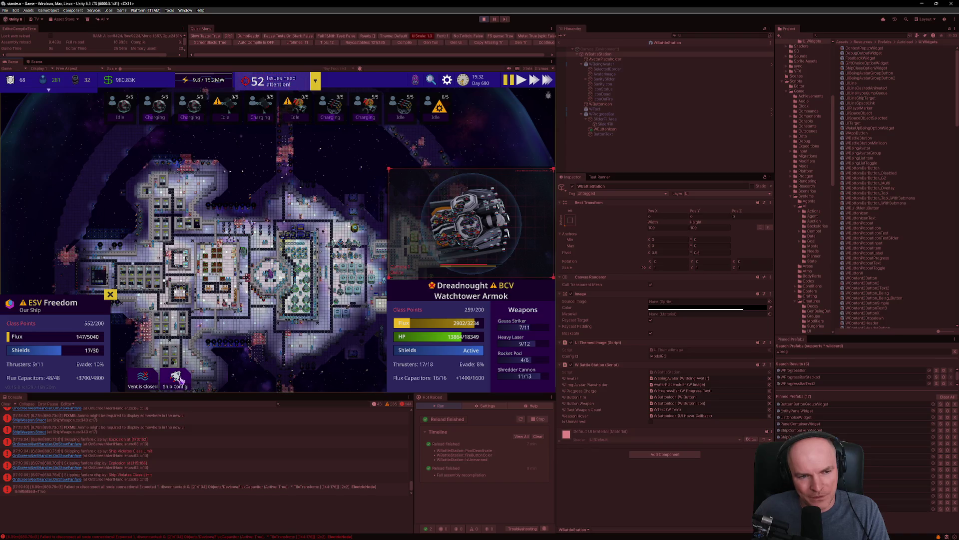
- Zoom out, close the starmap, clear the Console's error log, and close the ship info panel
scroll(288, 208, "down", 6)
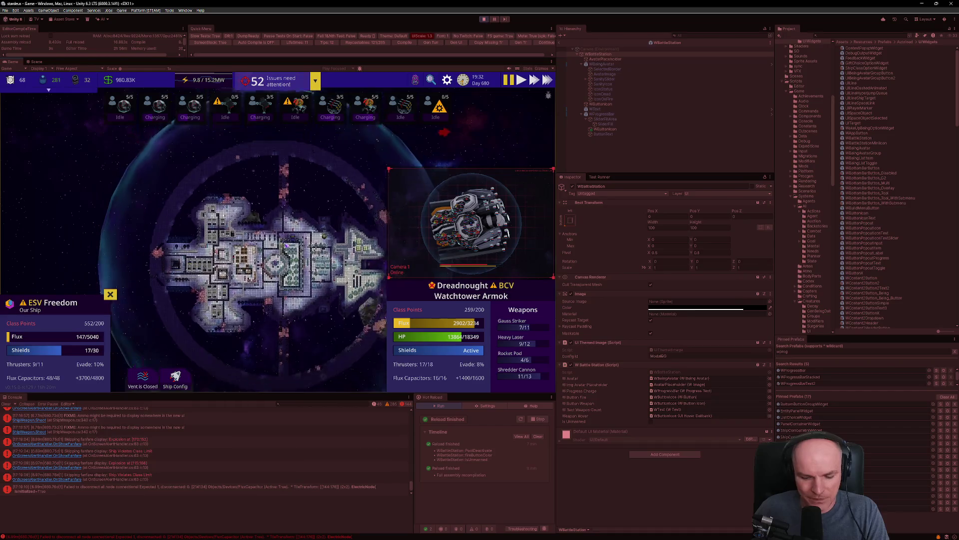
scroll(285, 234, "up", 3)
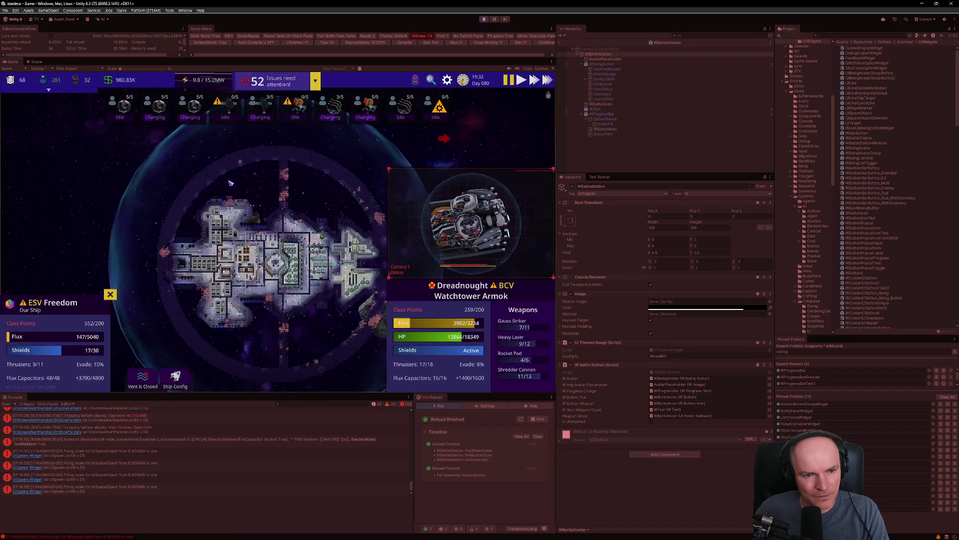
scroll(283, 231, "down", 3)
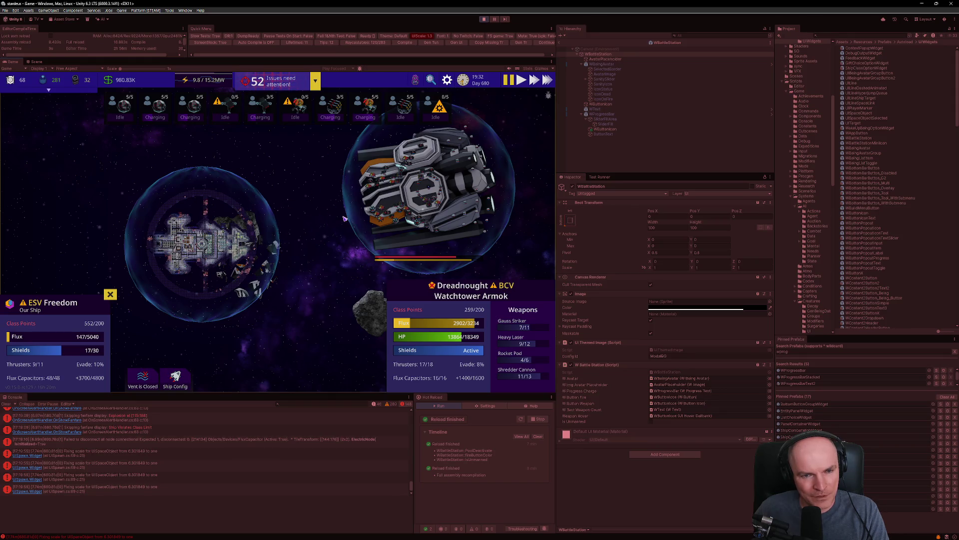
mouse_move(278, 82)
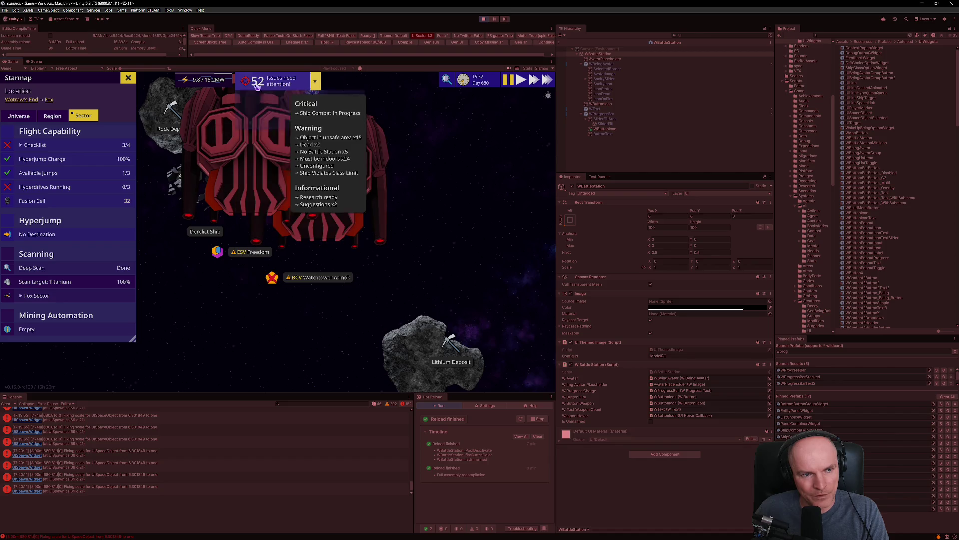
left_click(128, 78)
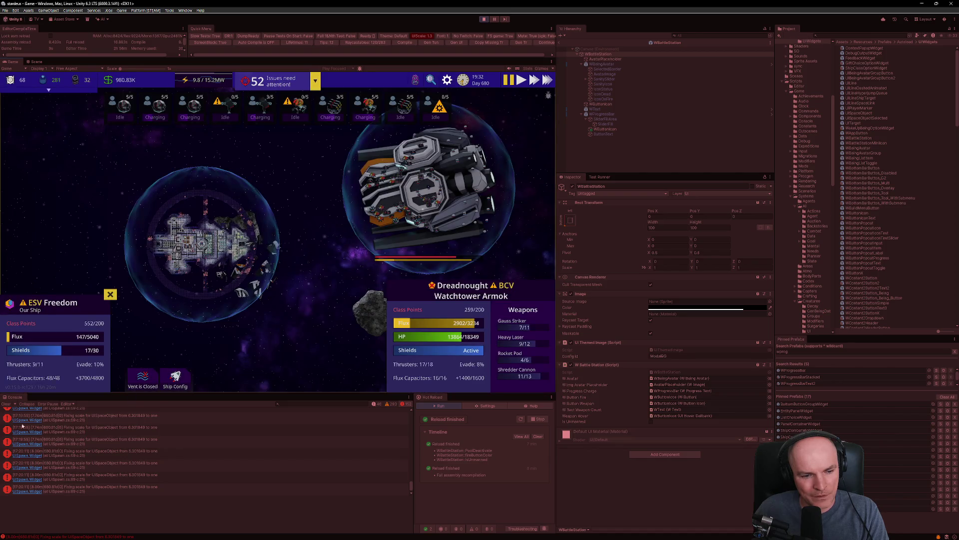
left_click(6, 405)
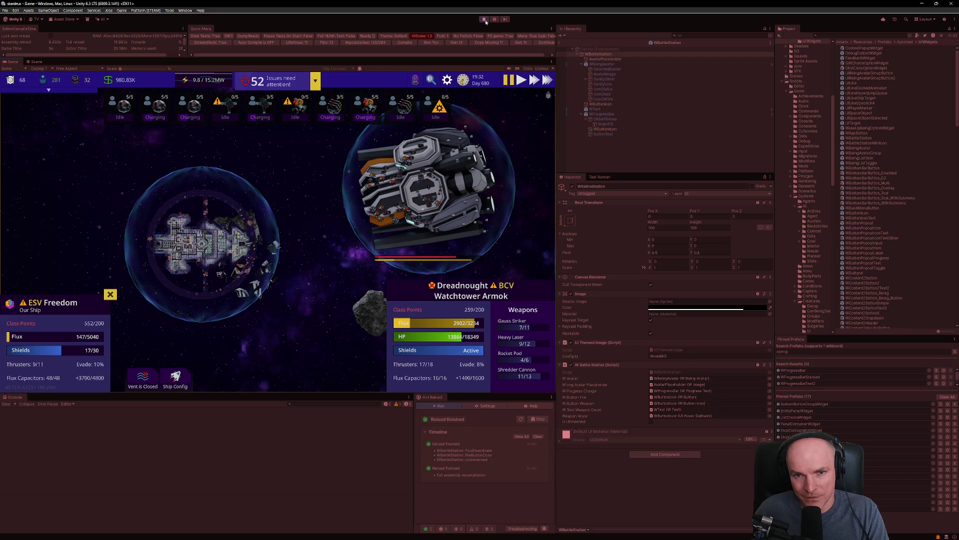
left_click(110, 294)
- Close the ship info panel, exit Play mode, and search VS Code files for 'shipcombatth'
left_click(215, 250)
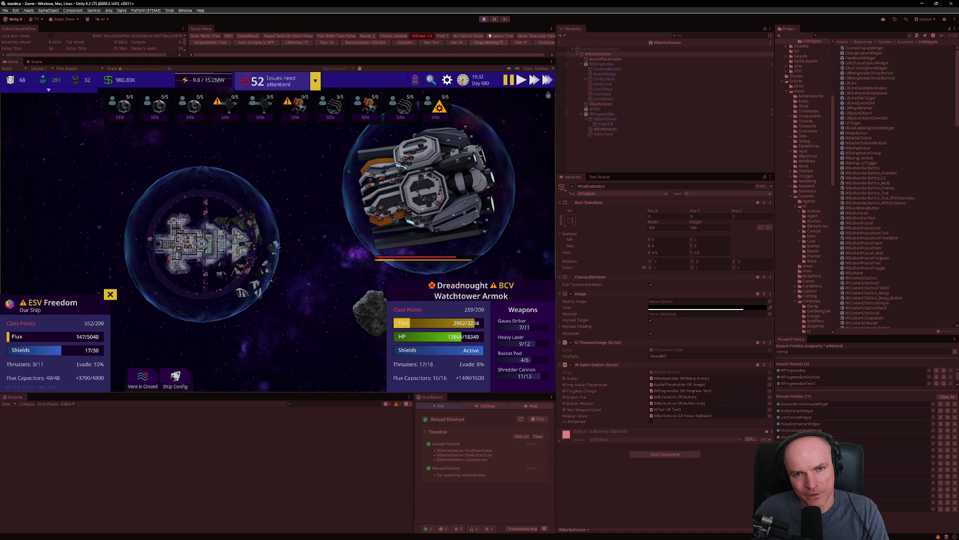
left_click(484, 20)
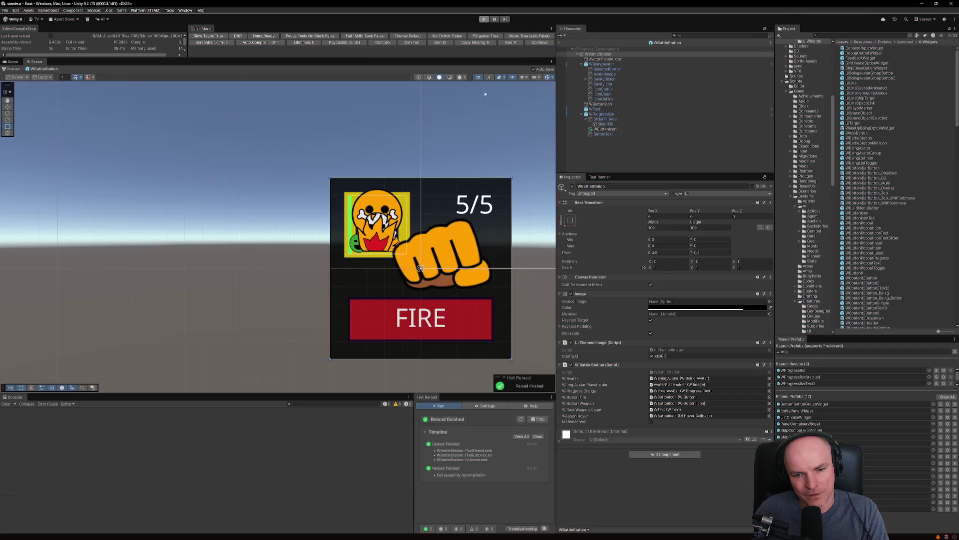
key("alt+Tab")
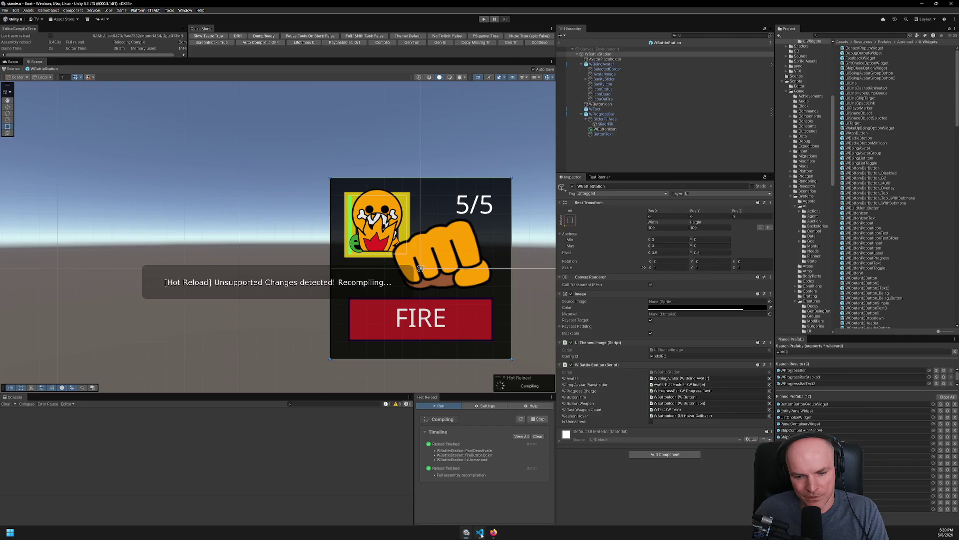
key("ctrl+p")
type("ship")
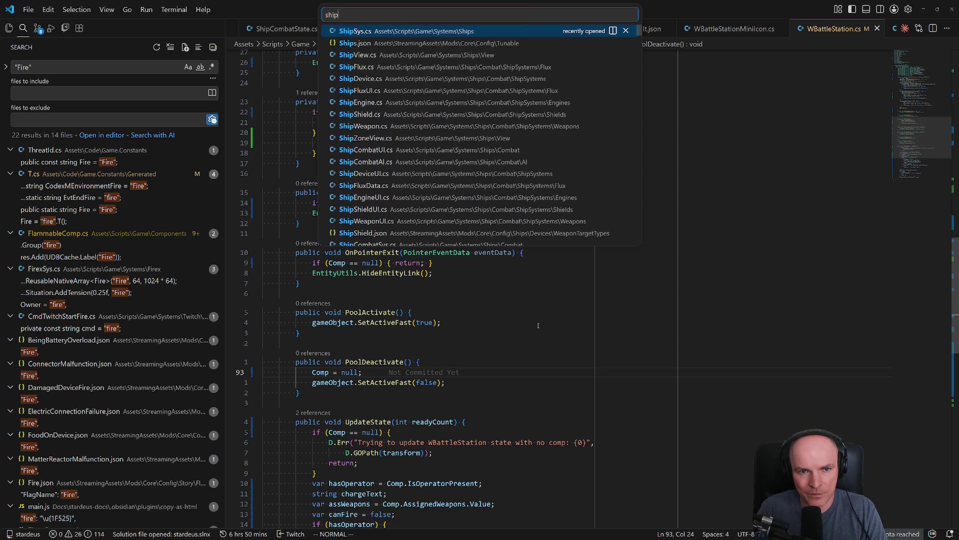
type("combatth")
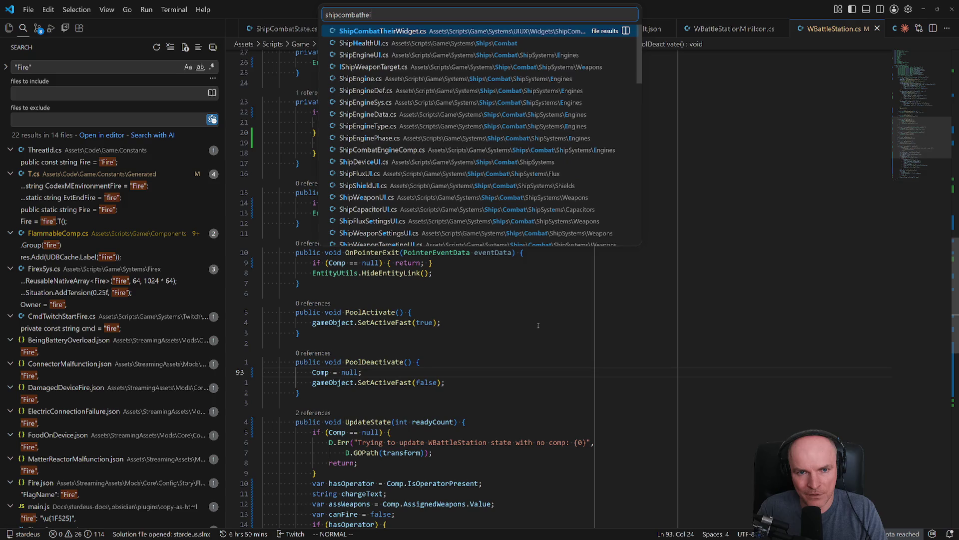
- Open ShipCombatTheirWidget.cs and trace from Load to the SetupPIP(enemy) line in SwitchToEnemy
key("Return")
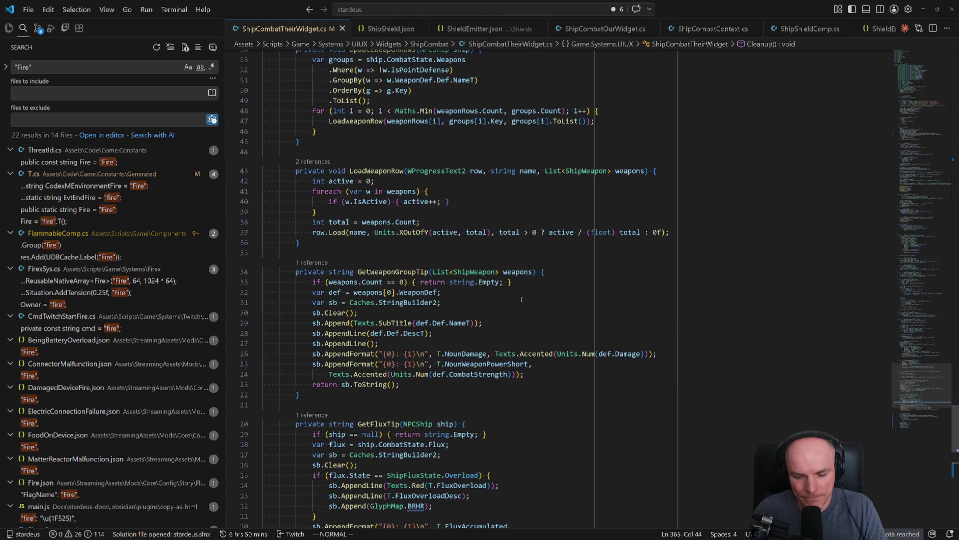
key("ctrl+shift+o")
type("load")
key("Return")
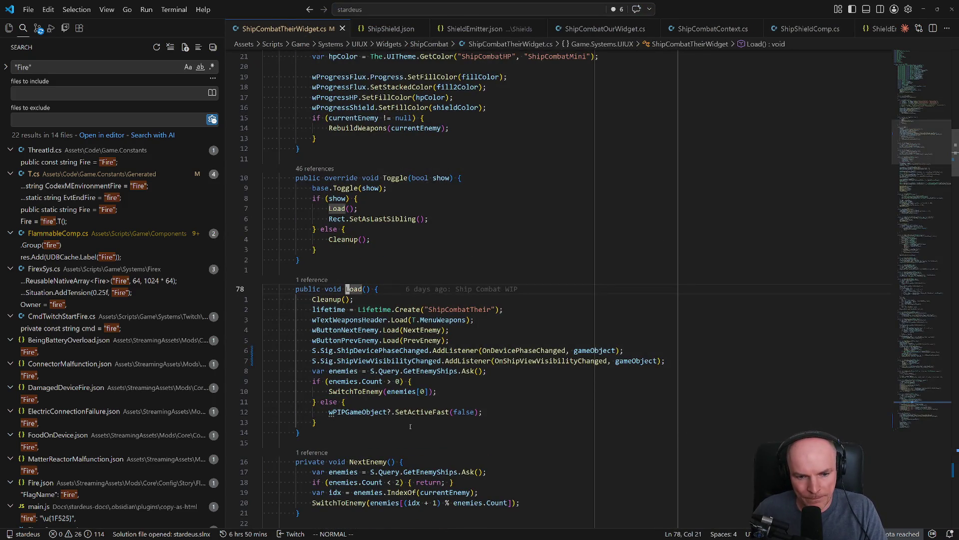
left_click(342, 423)
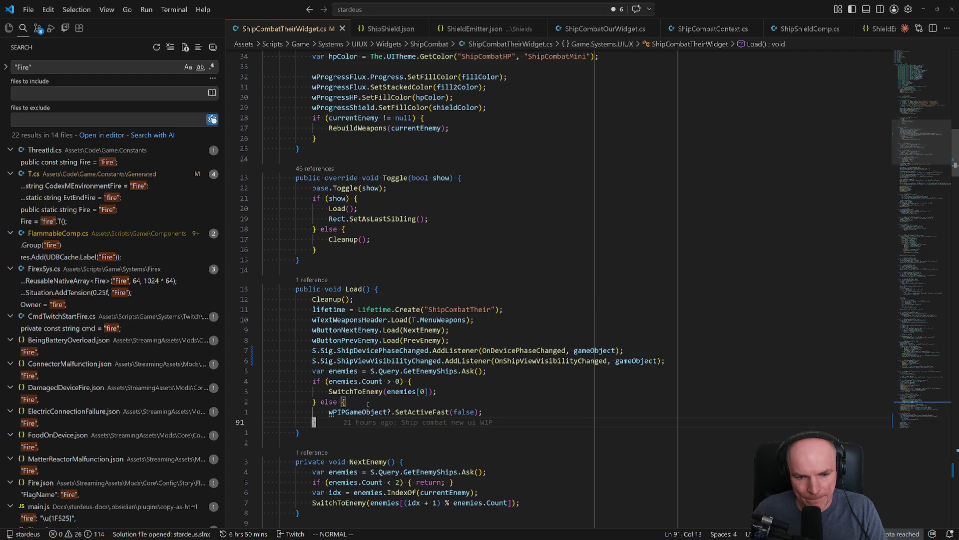
left_click(335, 299)
left_click(358, 391)
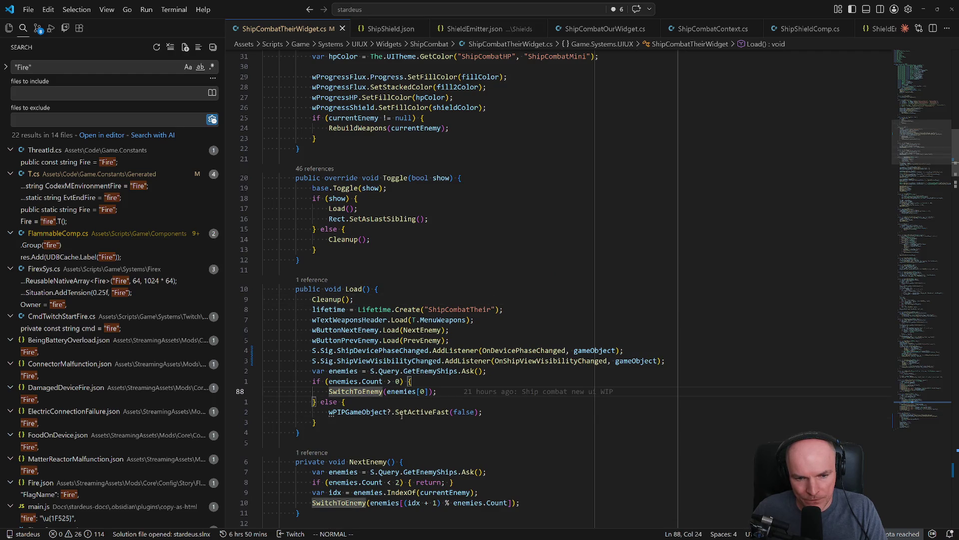
scroll(427, 417, "down", 3)
left_click(358, 312, "ctrl")
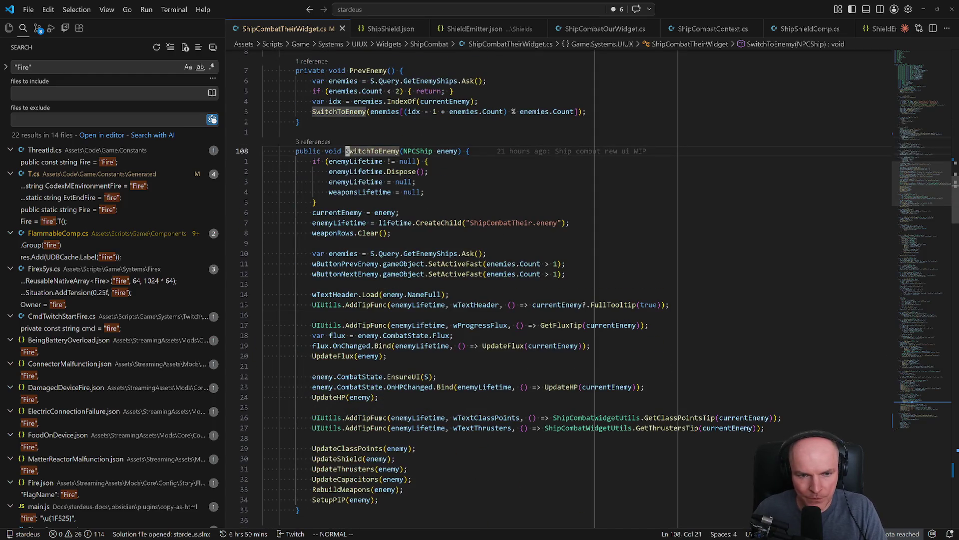
scroll(356, 320, "down", 4)
left_click(333, 376)
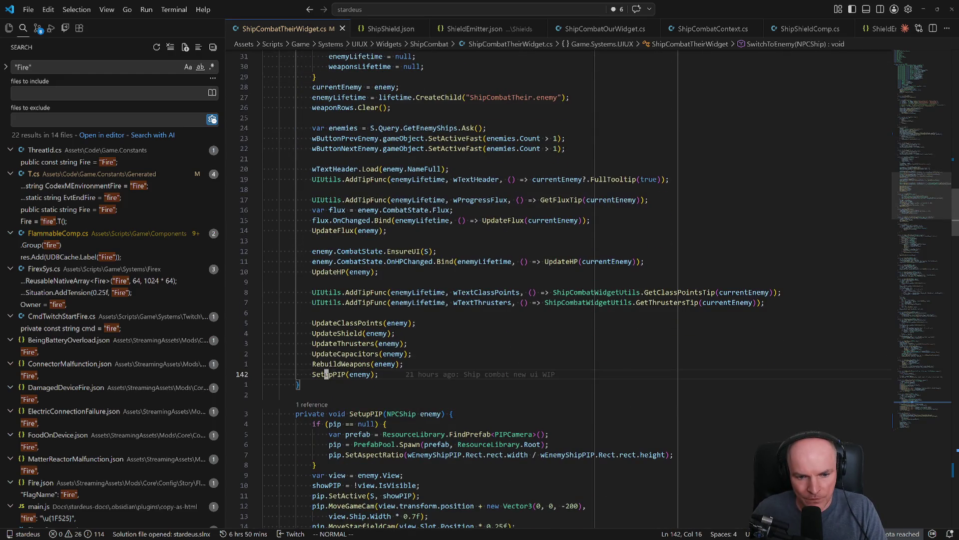
- Add UIUtils.RebuildLayoutRecursive(Rect); after SetupPIP(enemy) and return to Unity to recompile
key("o")
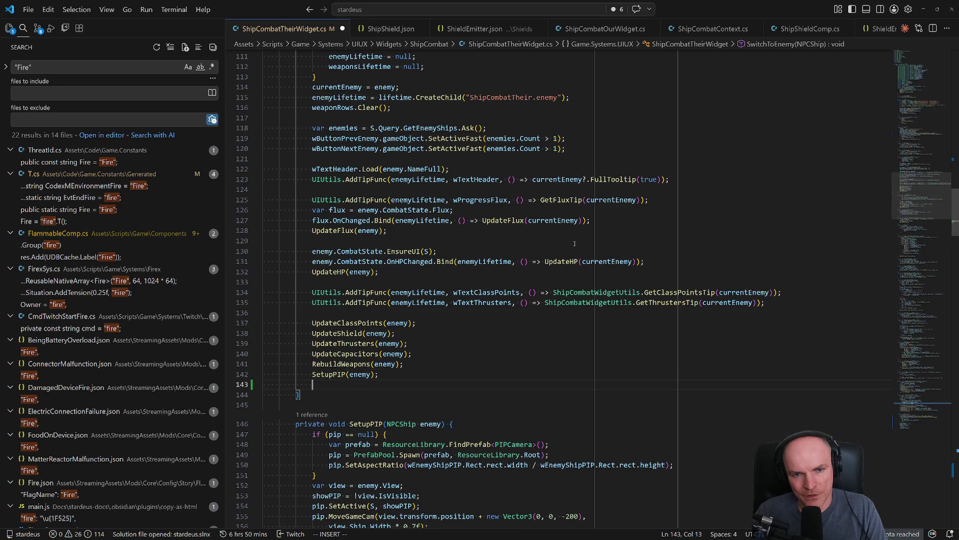
type("Rect")
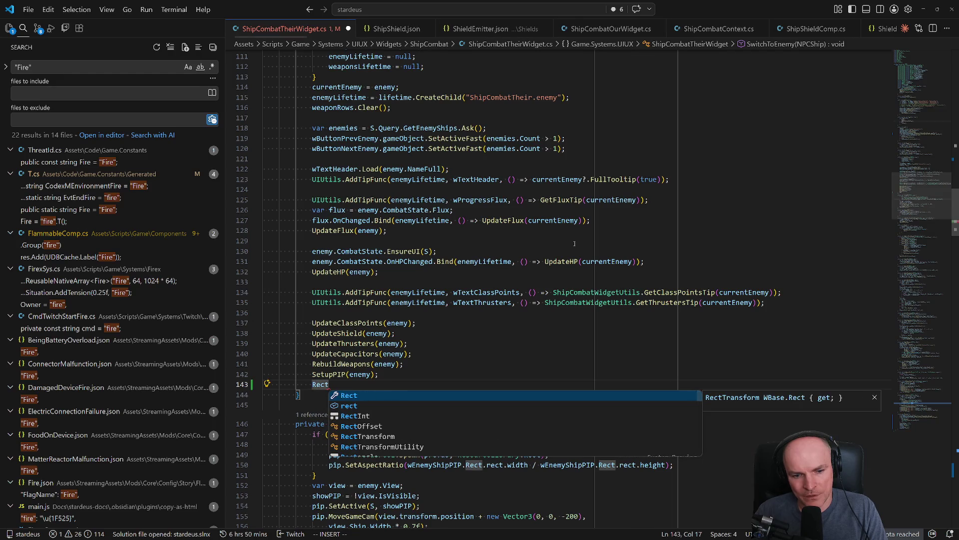
type(".rebuil")
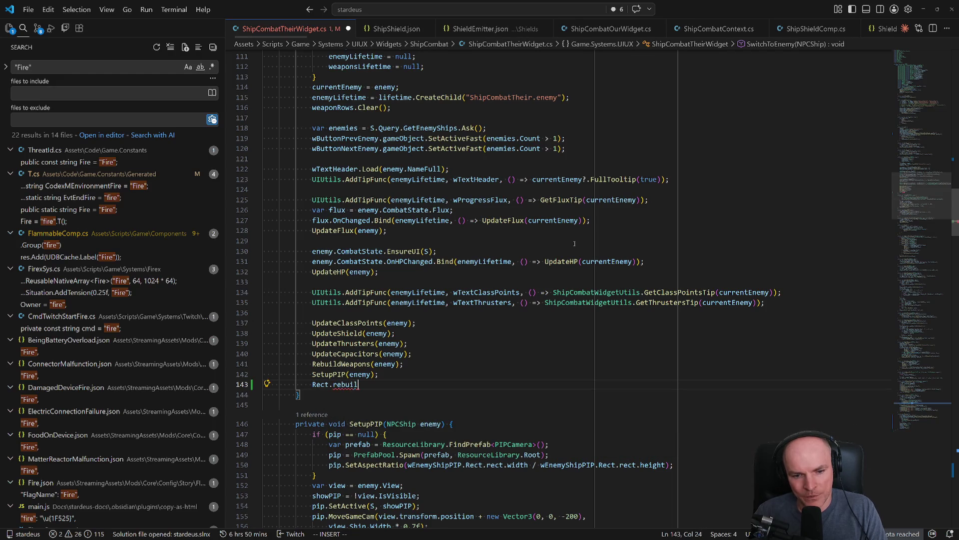
key("ctrl+BackSpace")
type("l")
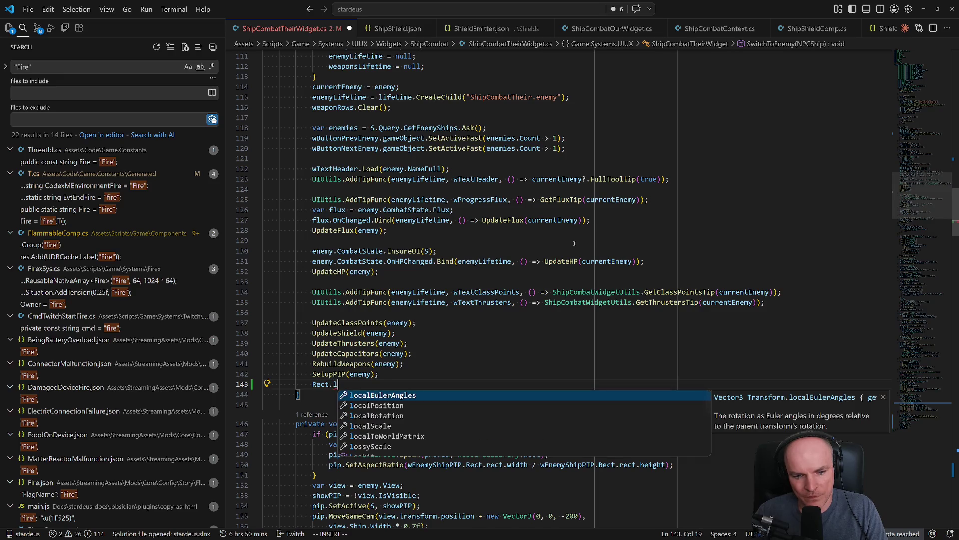
key("ctrl+BackSpace")
key("ctrl+BackSpace")
key("ctrl+BackSpace")
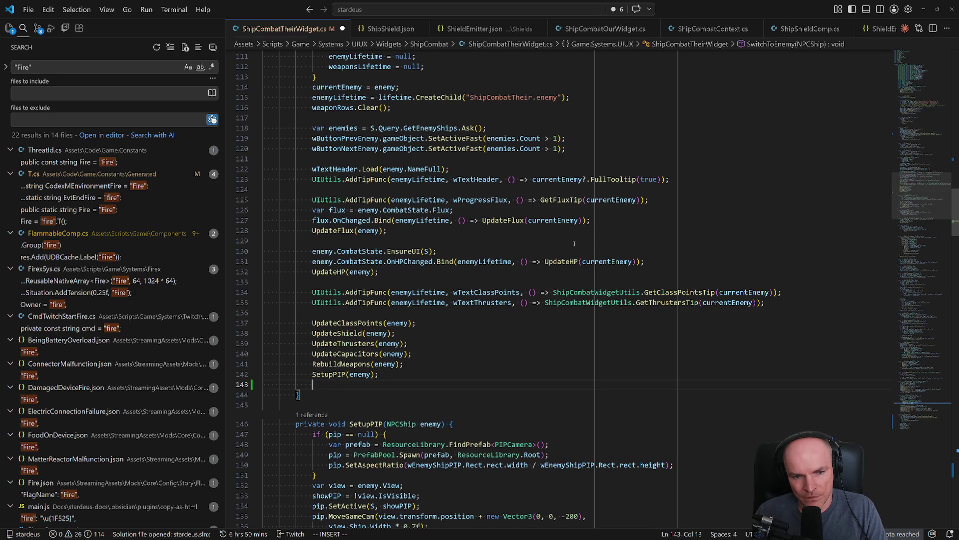
type("UIUtils.rebui")
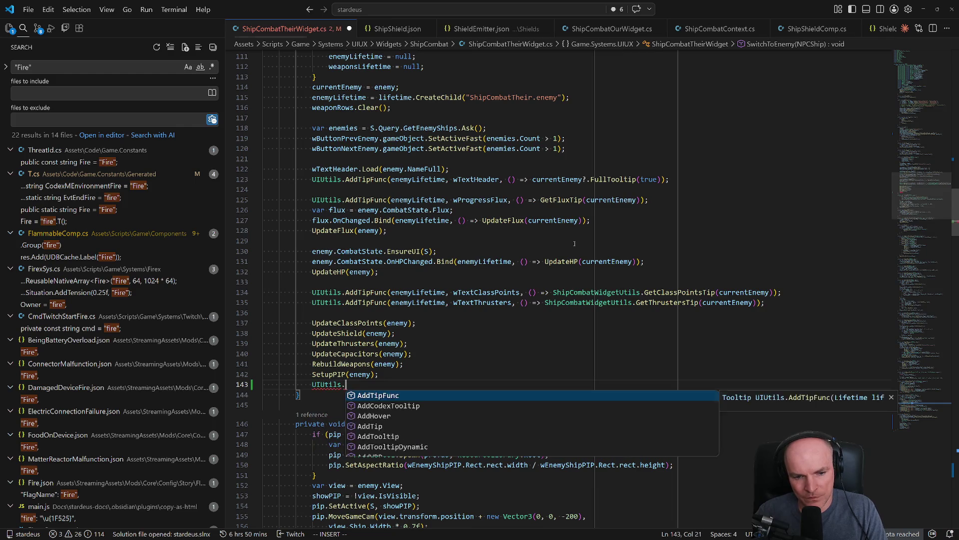
key("Tab")
type("(")
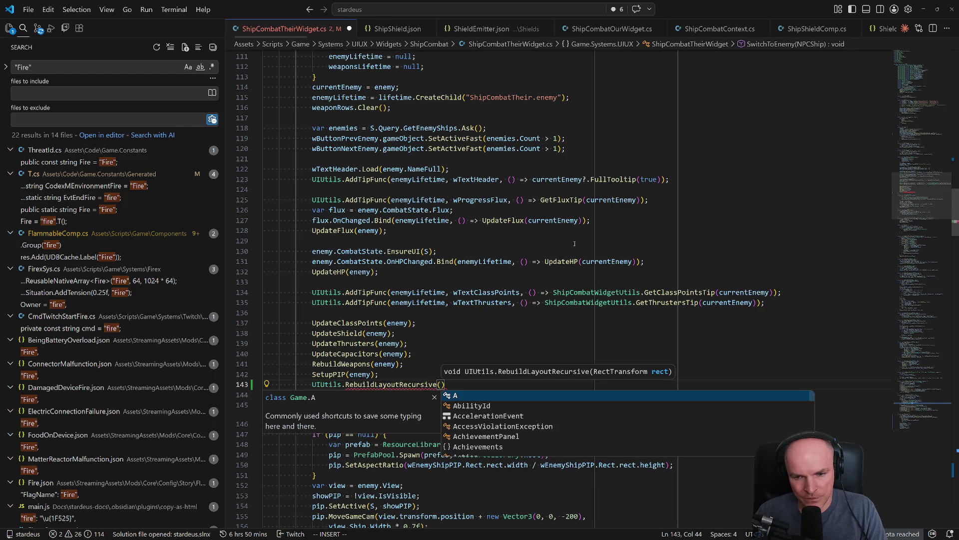
type("Rect);")
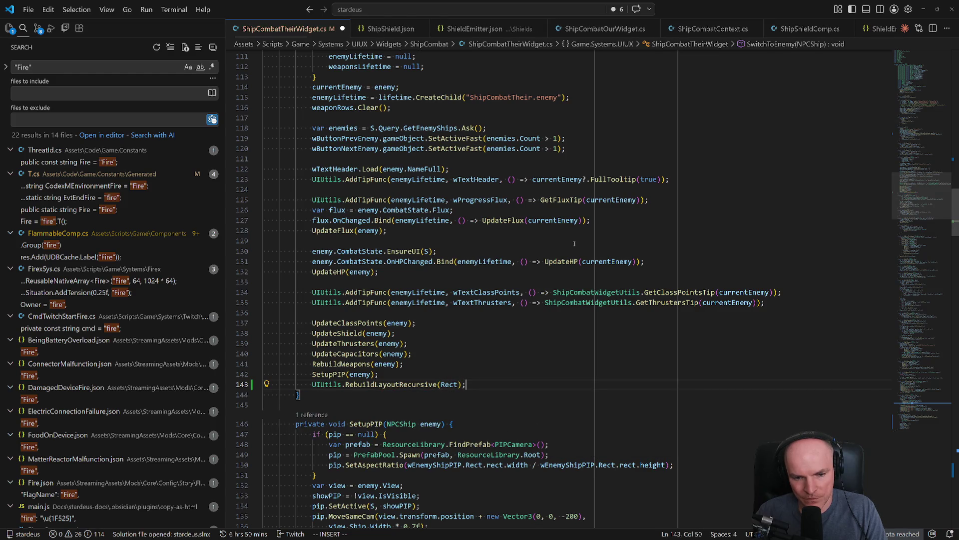
key("alt+Tab")
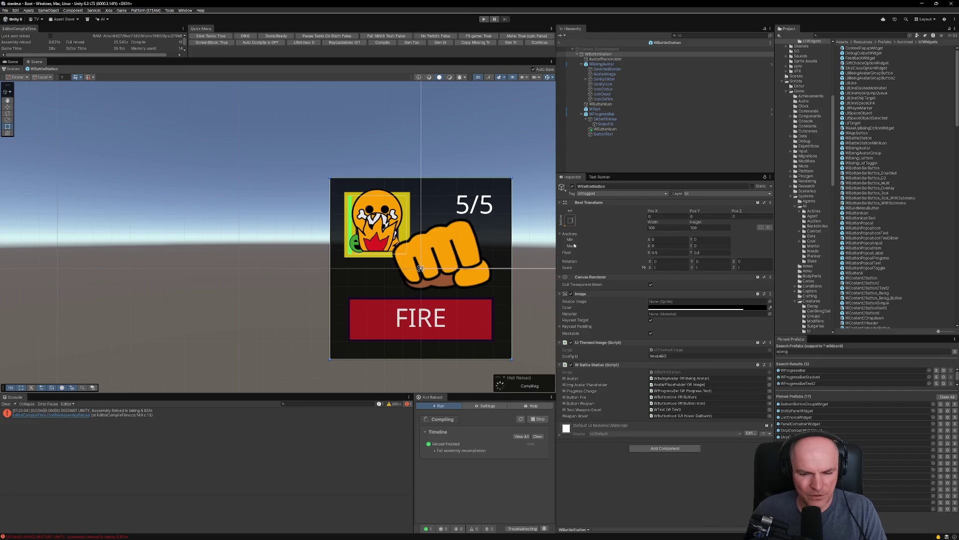
- Clear the Console, enter Play mode and dismiss the development preview notice
left_click(6, 404)
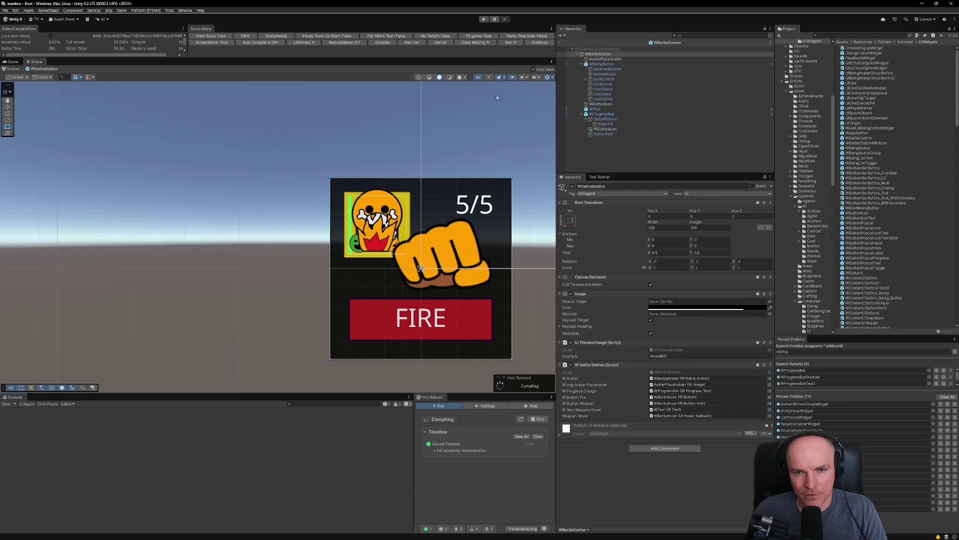
left_click(539, 44)
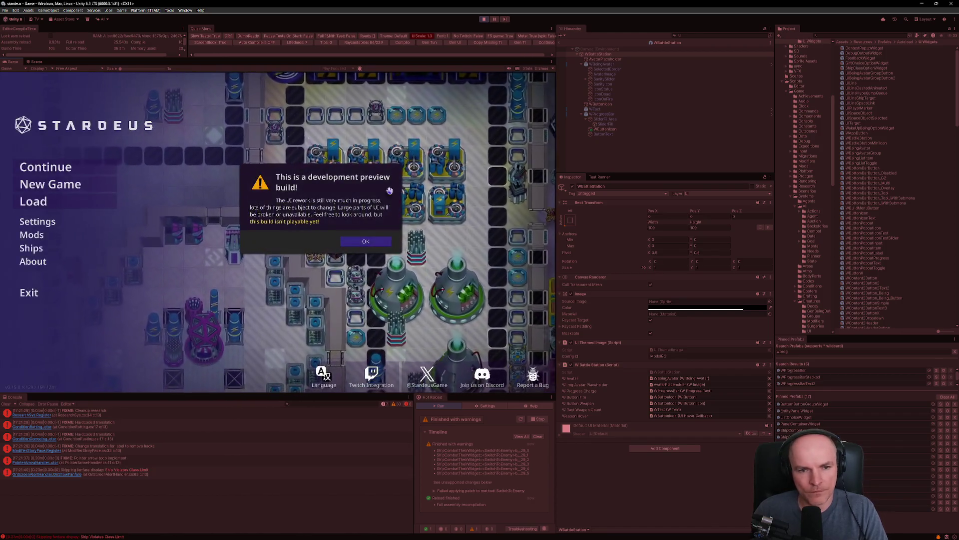
left_click(389, 191)
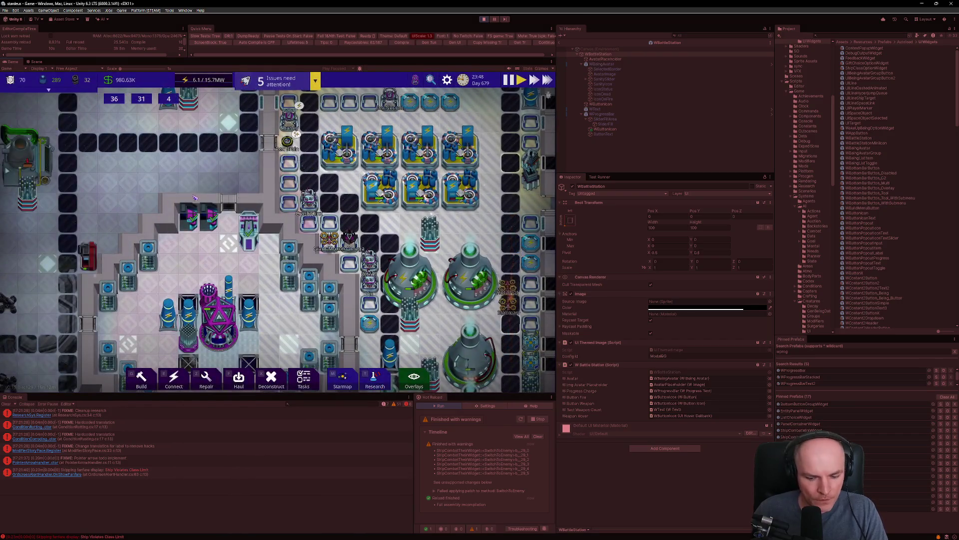
- Toggle between starmap and colony, open the ship combat alert, then zoom out to the starmap
key("m")
scroll(287, 256, "up", 4)
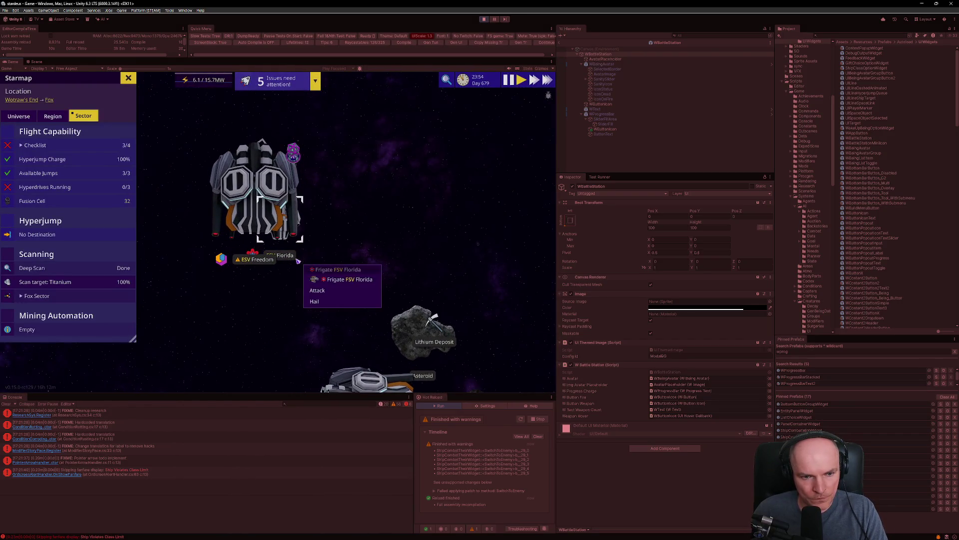
left_click(129, 79)
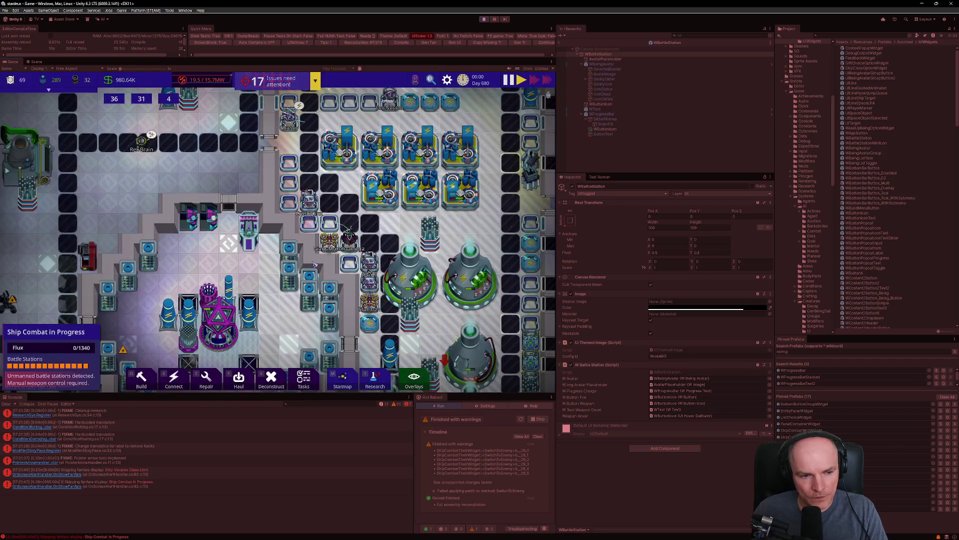
key("m")
scroll(383, 280, "down", 3)
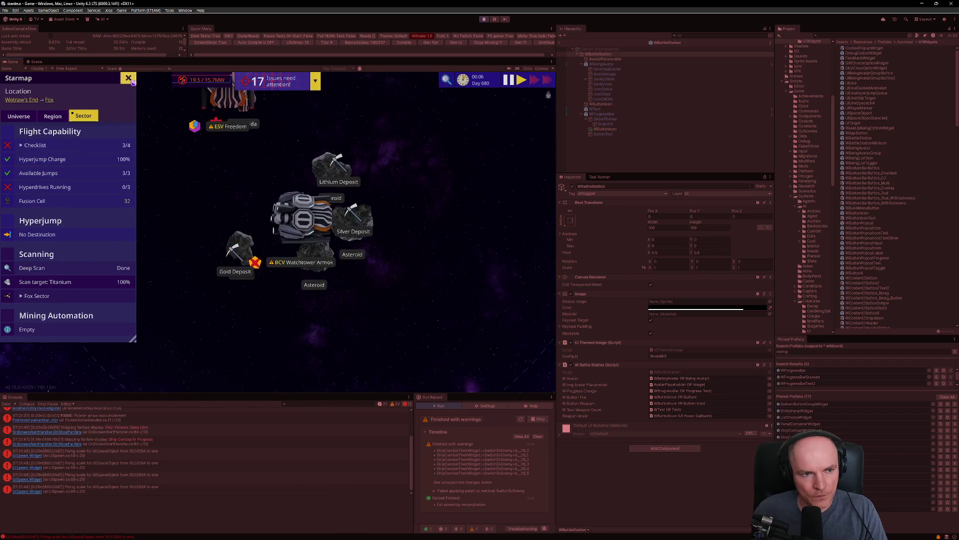
key("m")
left_click(78, 334)
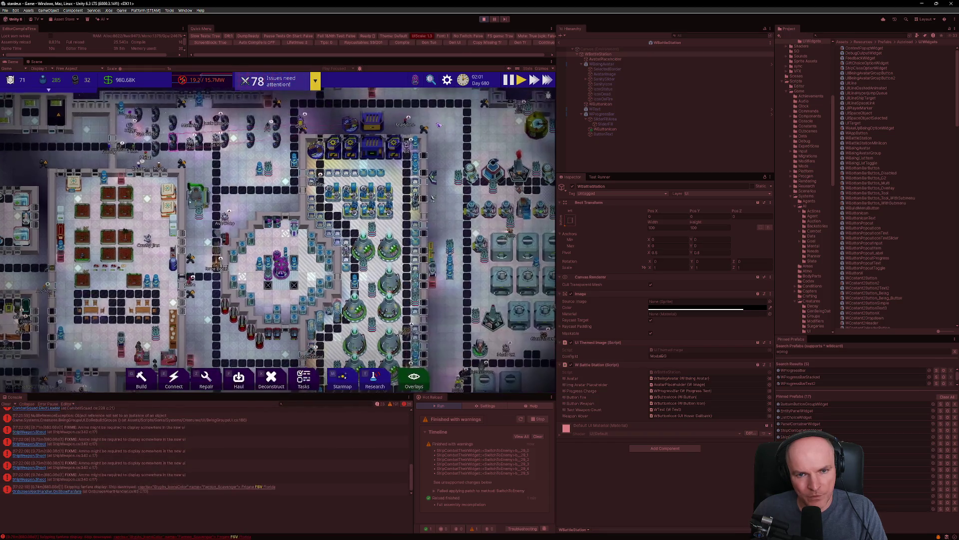
scroll(349, 224, "down", 6)
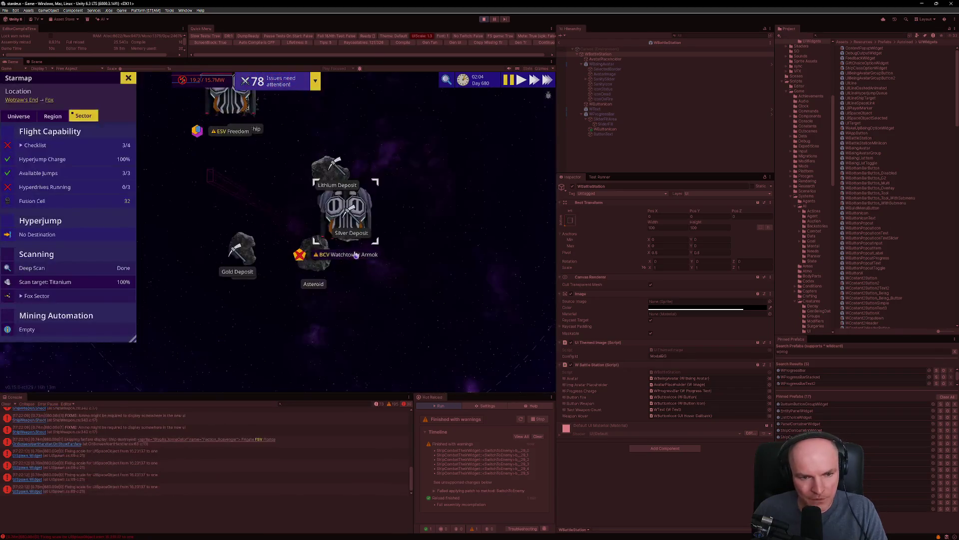
- Send ESV Freedom to the station and hail the Dreadnought BCV Watchtower Armok
right_click(346, 223)
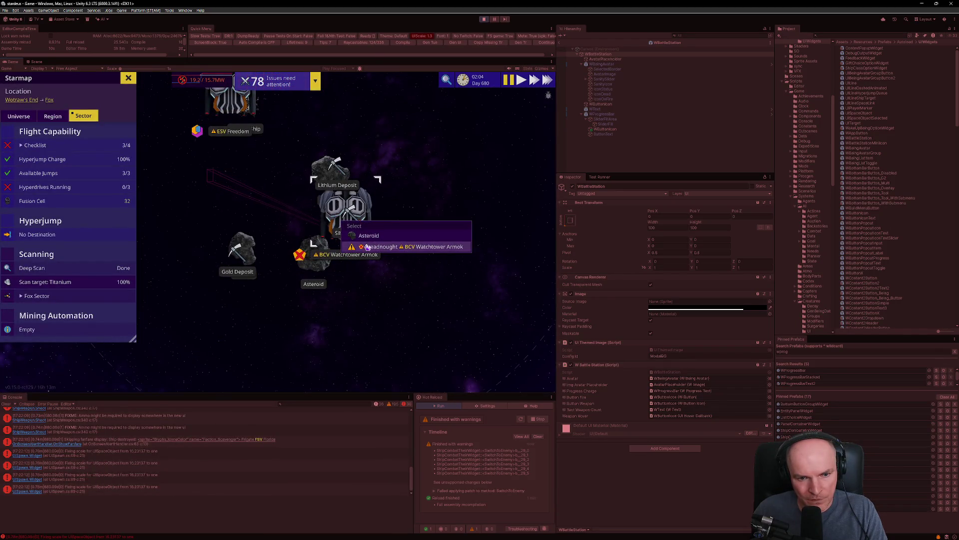
left_click(360, 269)
left_click(361, 240)
left_click(360, 239)
left_click(349, 257)
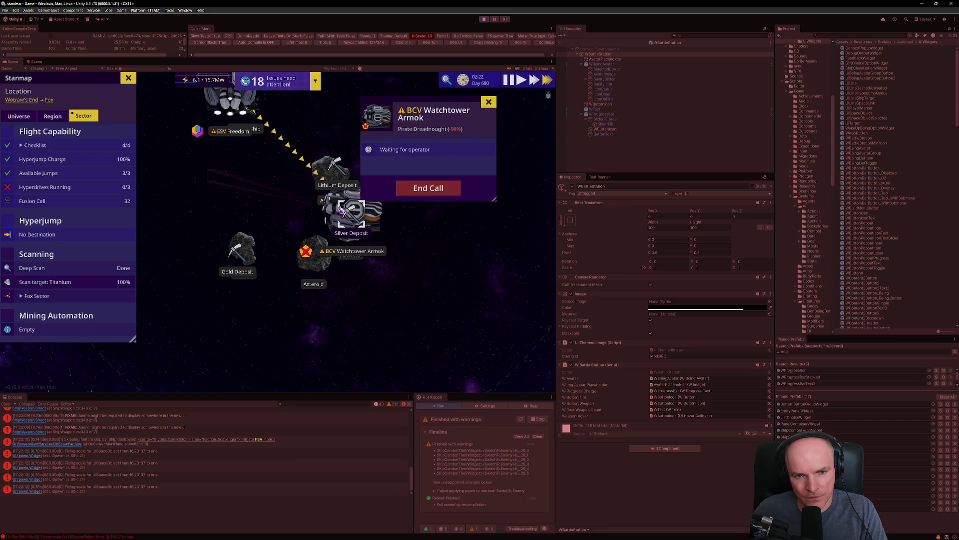
- Pick a reply, end the refused call, and close the starmap back to the station
scroll(302, 212, "up", 5)
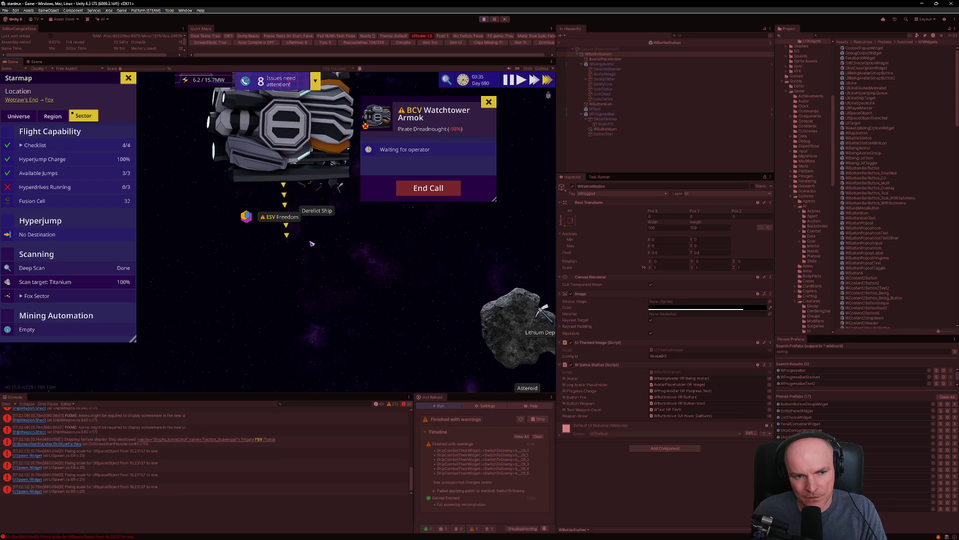
left_click(397, 176)
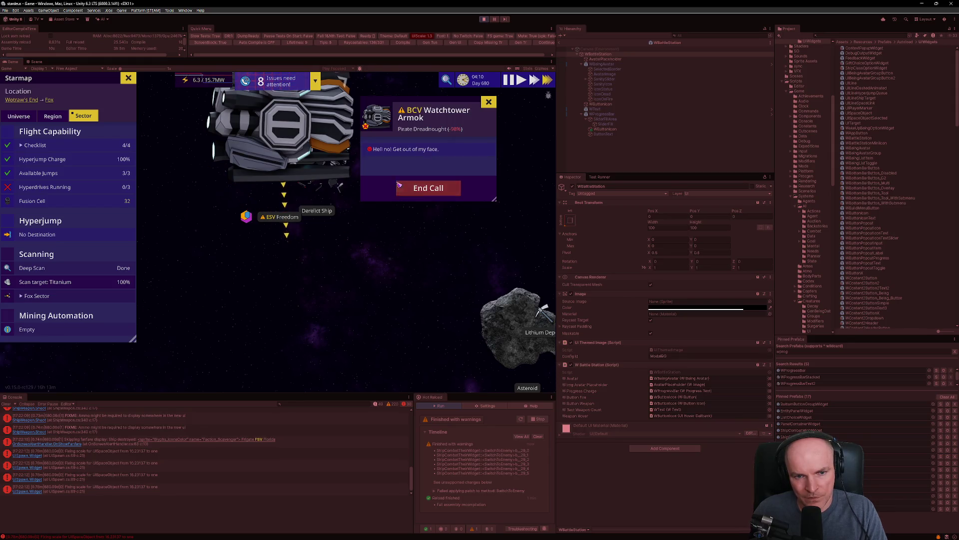
scroll(392, 233, "down", 4)
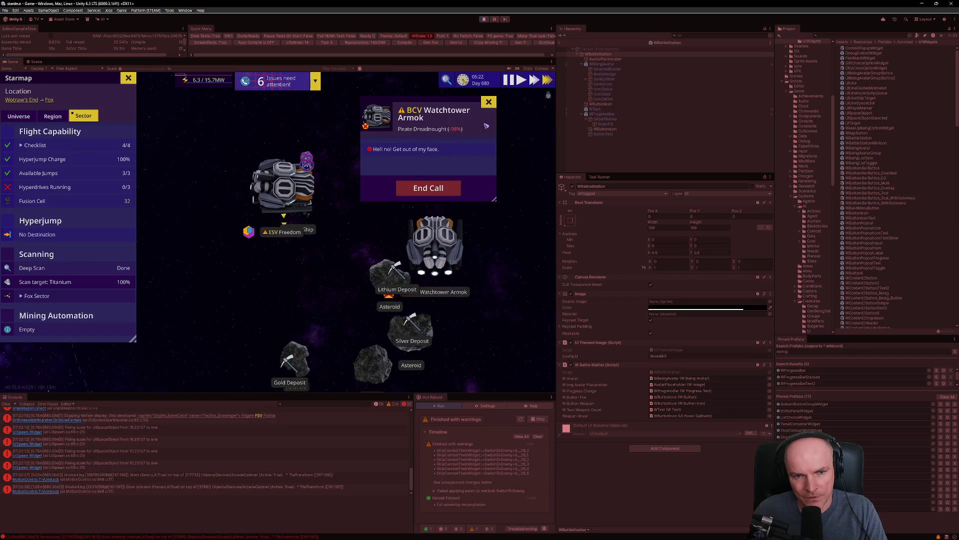
left_click(489, 103)
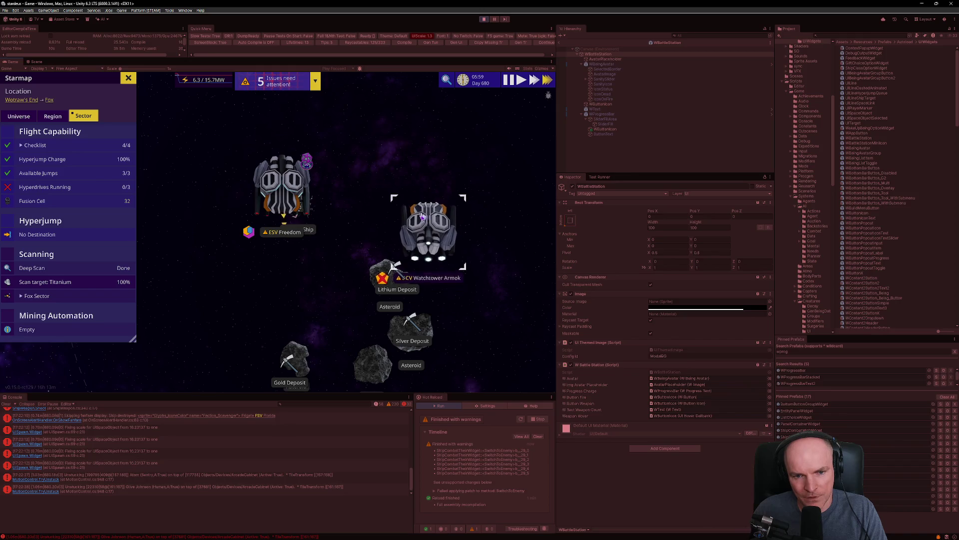
scroll(347, 197, "up", 2)
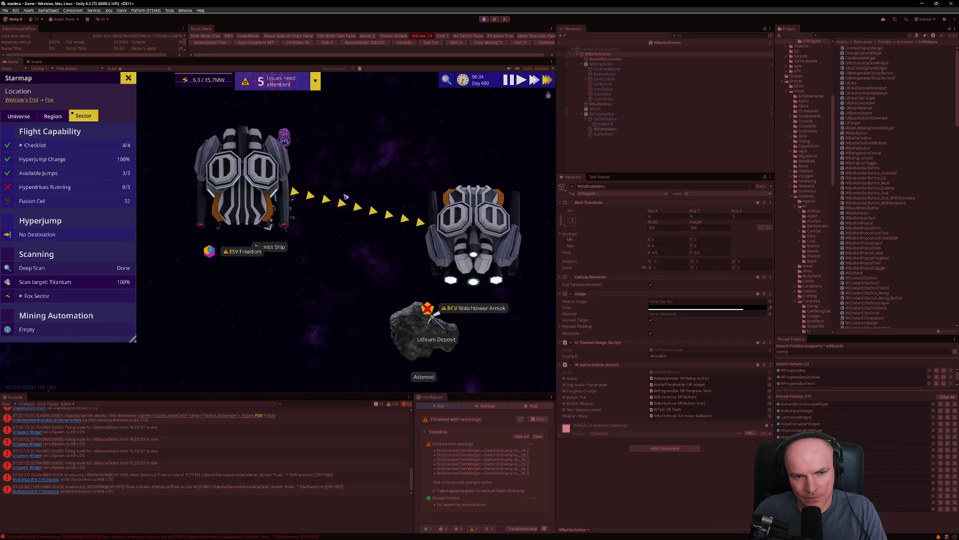
scroll(348, 190, "up", 2)
scroll(349, 171, "down", 5)
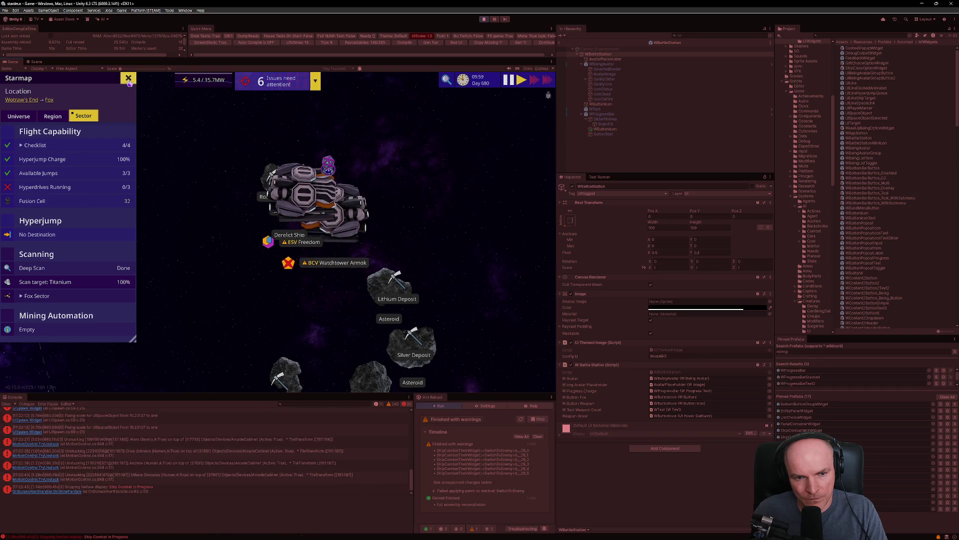
left_click(128, 80)
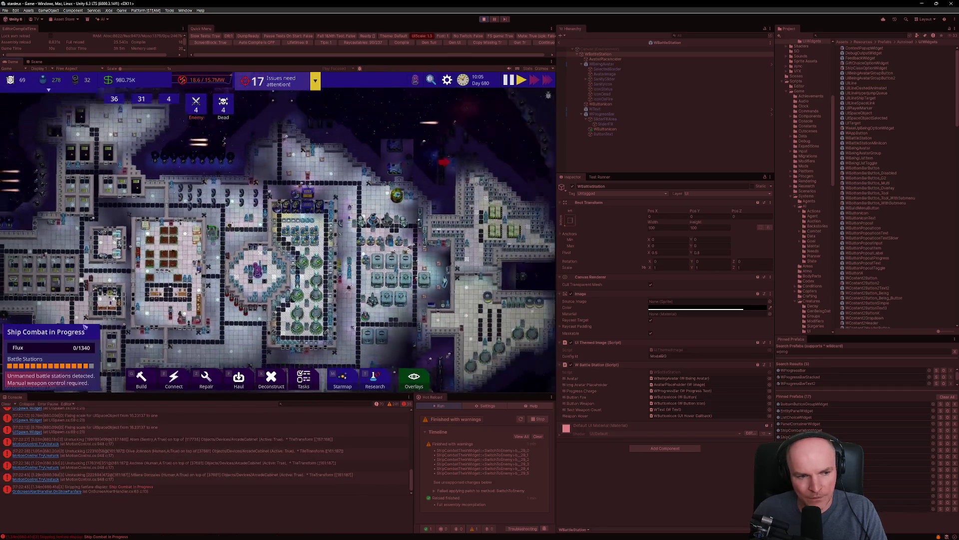
- Open the combat panels showing ESV Freedom beside BCV Watchtower Armok's stats and weapons
left_click(85, 325)
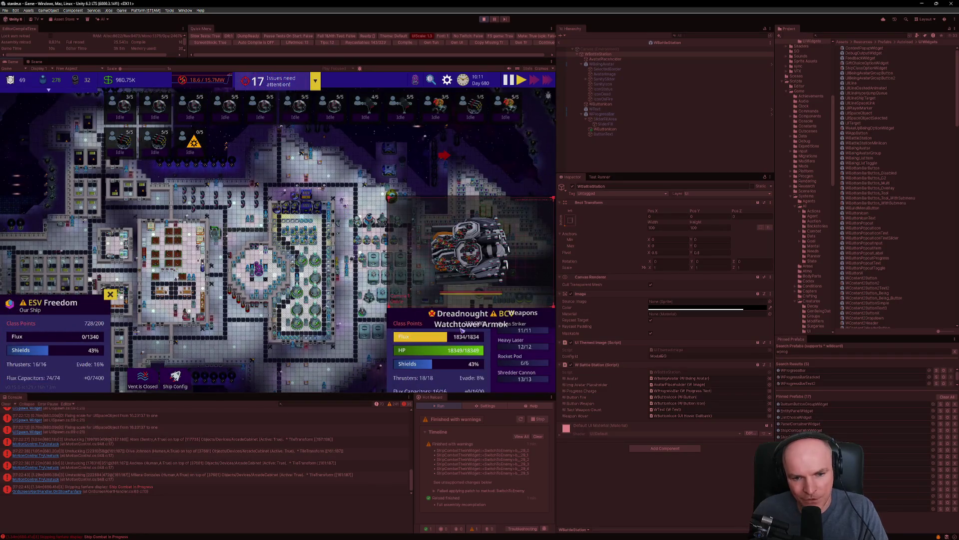
mouse_move(461, 322)
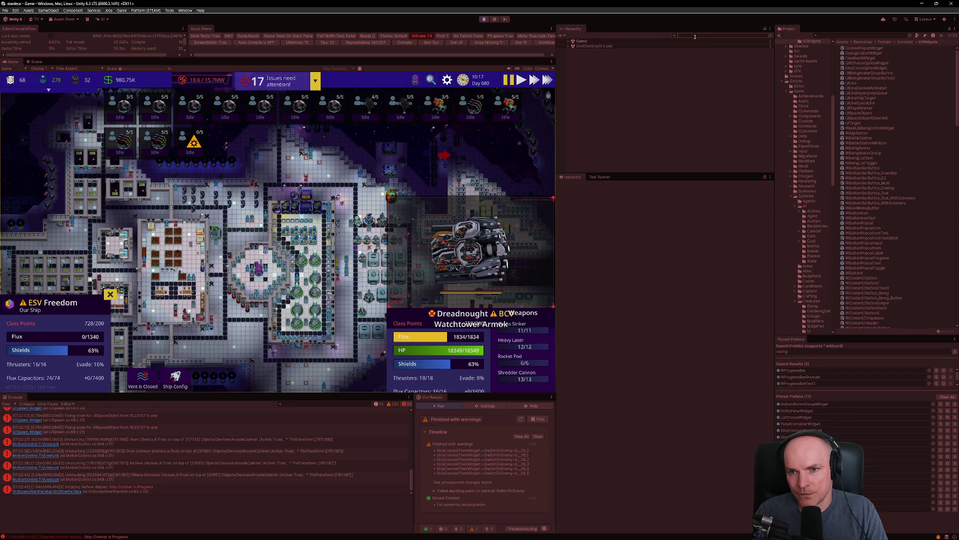
- Find ShipCombatTheirWidget in the Hierarchy and toggle its Vertical Layout Group off and on
type("their")
key("Down")
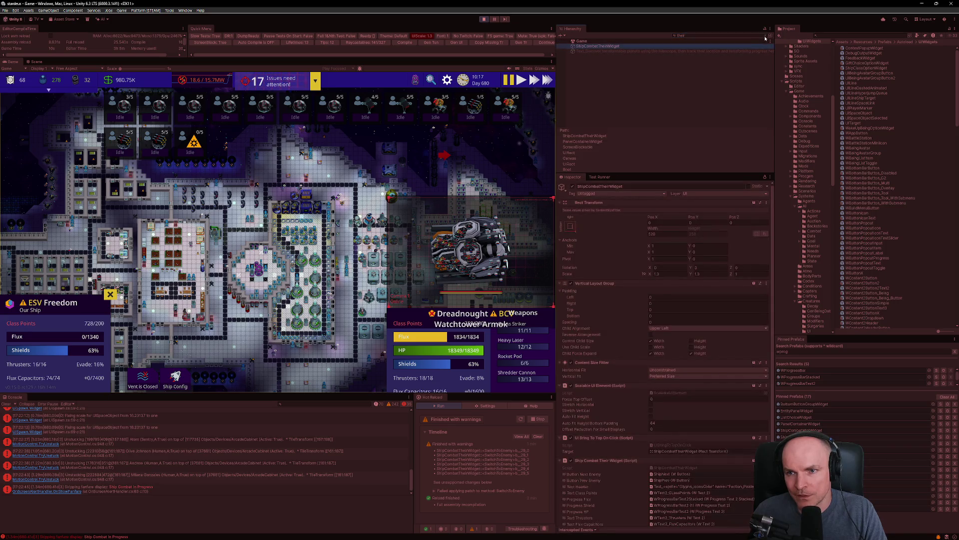
left_click(765, 36)
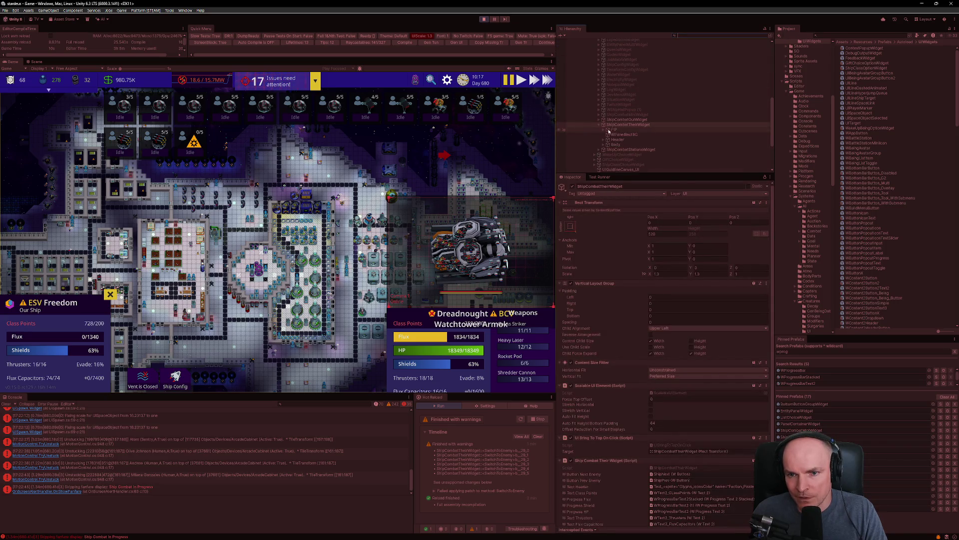
scroll(619, 416, "down", 3)
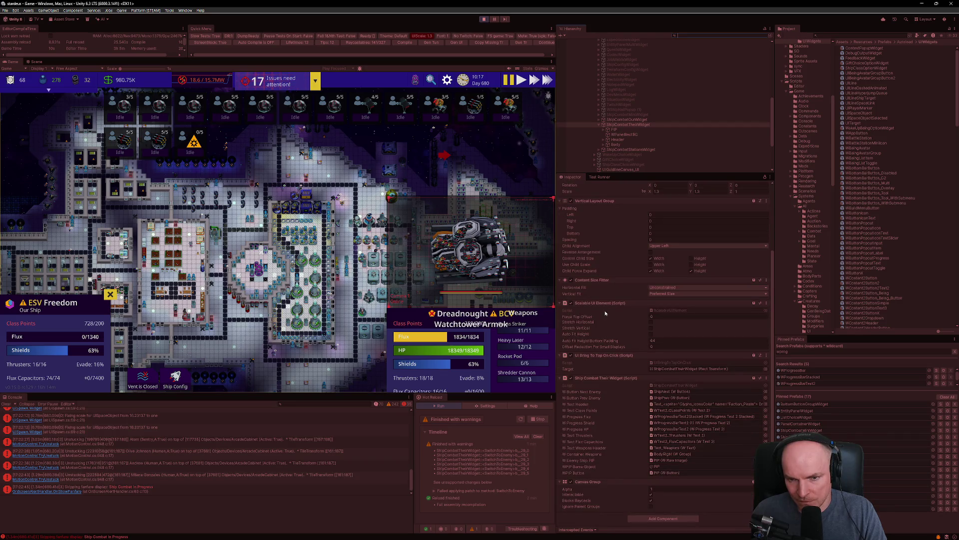
scroll(605, 313, "up", 3)
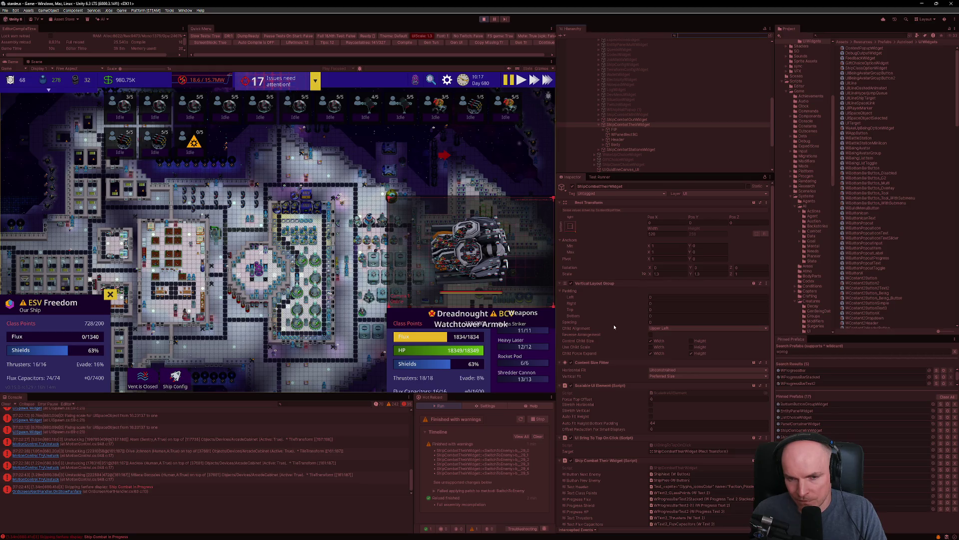
left_click(572, 284)
left_click(571, 284)
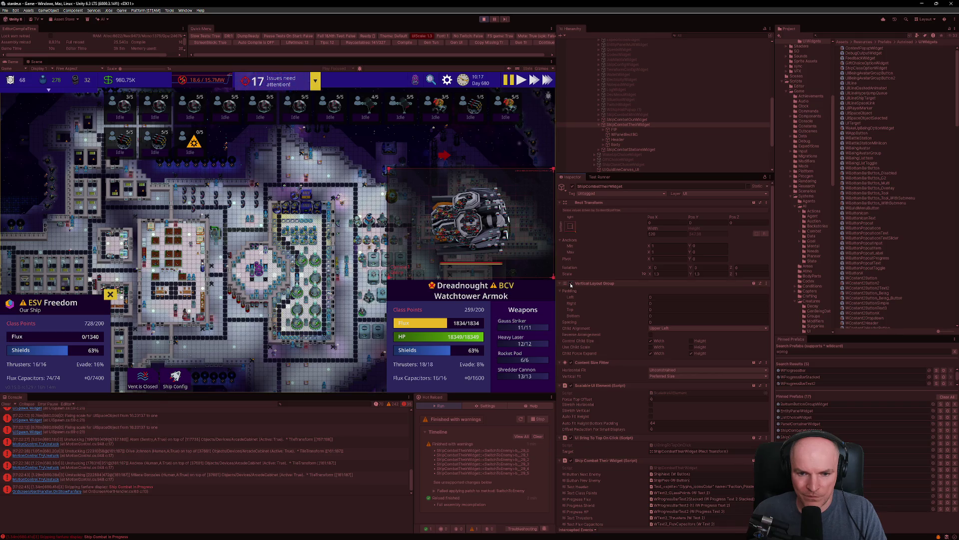
key("alt+Tab")
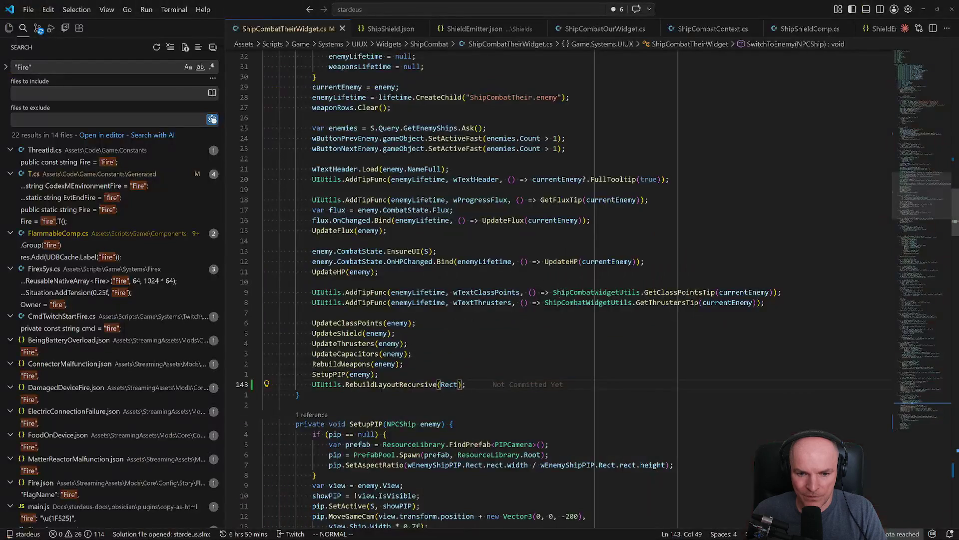
- Delete the RebuildLayoutRecursive(Rect) call from the end of SwitchToEnemy
left_click(372, 385)
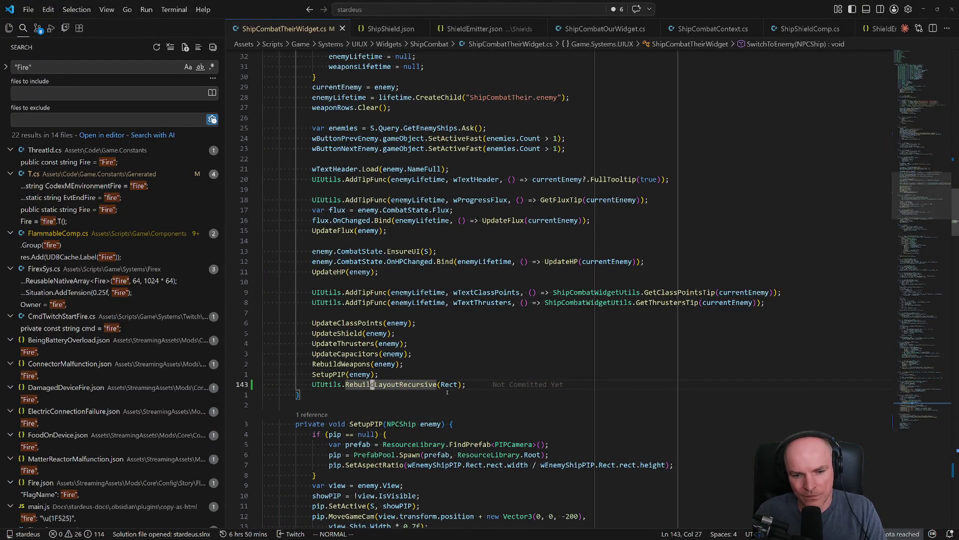
key("d")
key("d")
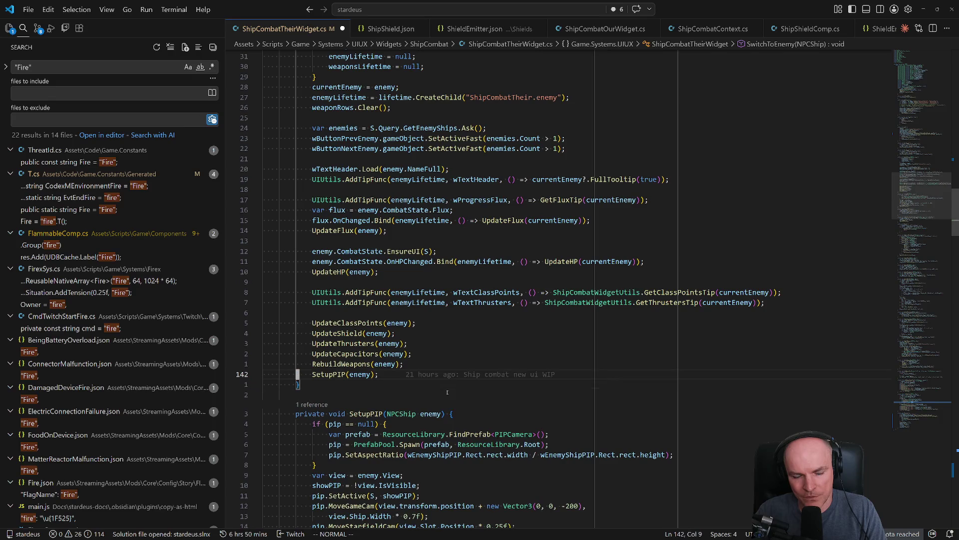
key("o")
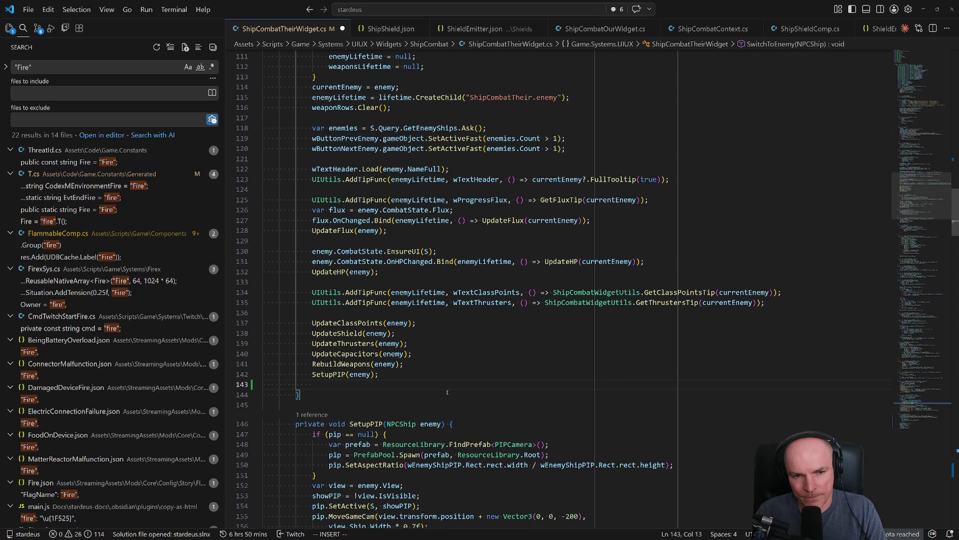
key("Escape")
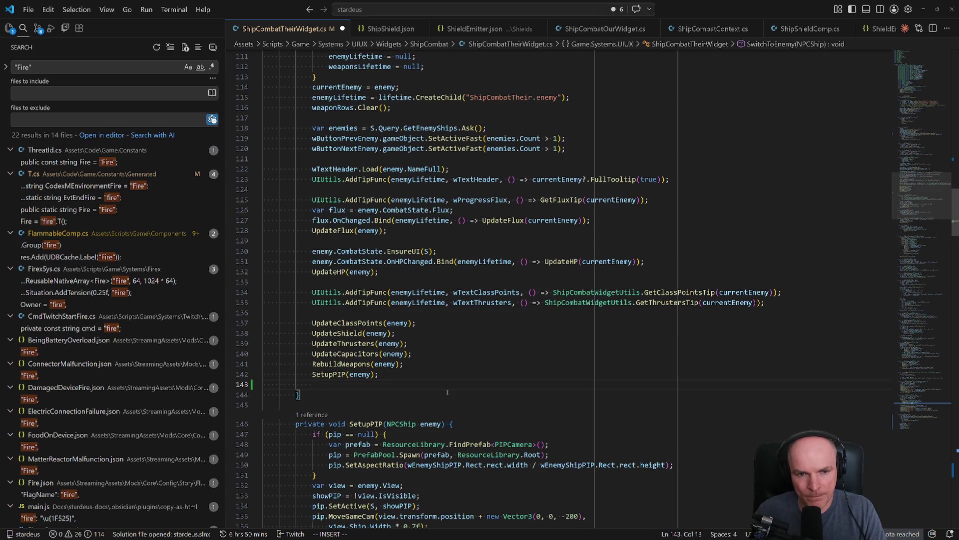
scroll(394, 259, "up", 6)
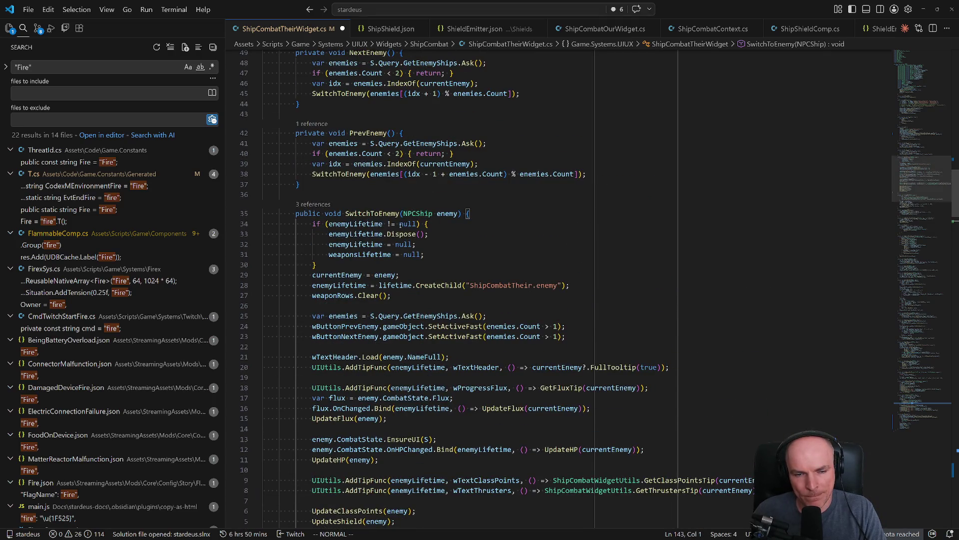
scroll(400, 225, "down", 5)
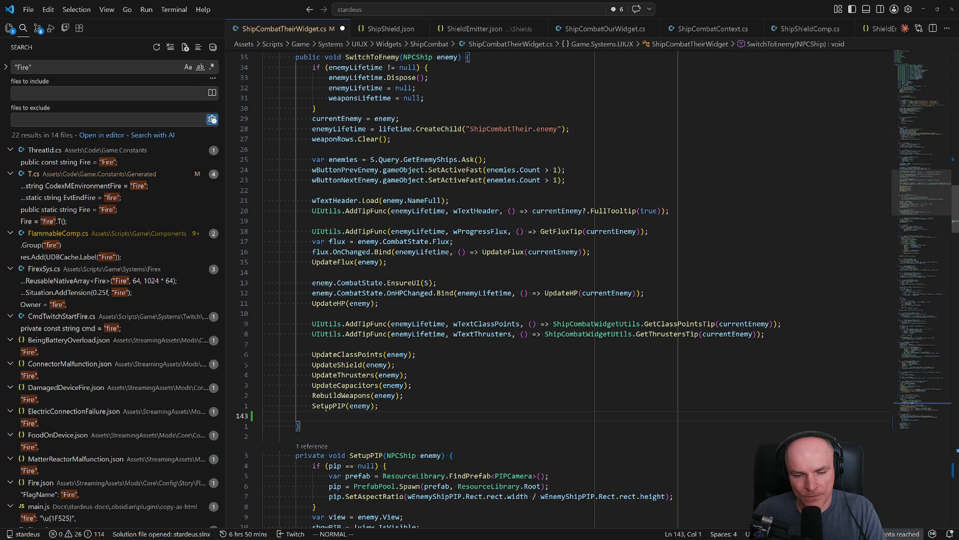
left_click(320, 406)
scroll(376, 149, "up", 3)
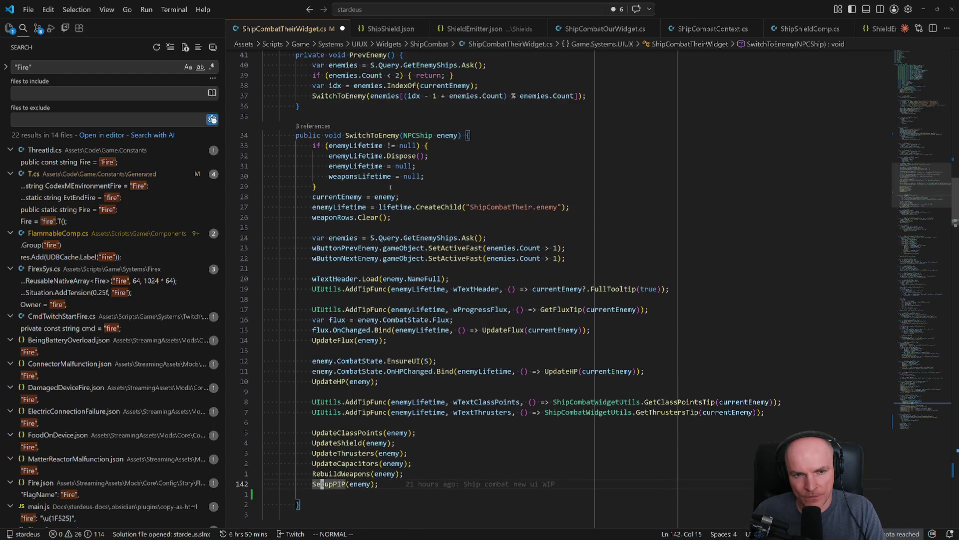
- Jump to Load() via symbol search, then follow its SwitchToEnemy call to the definition
left_click(375, 149)
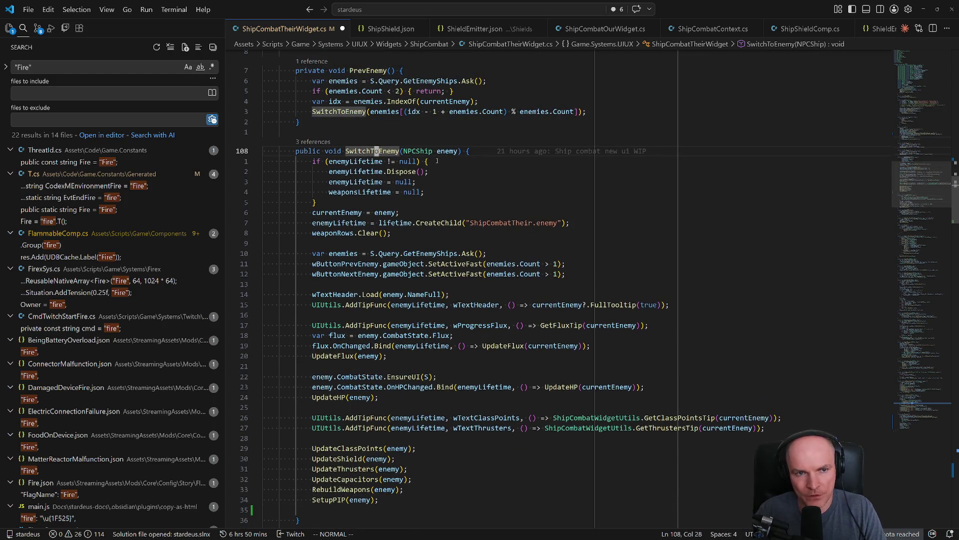
key("ctrl+shift+o")
type("loa")
key("Return")
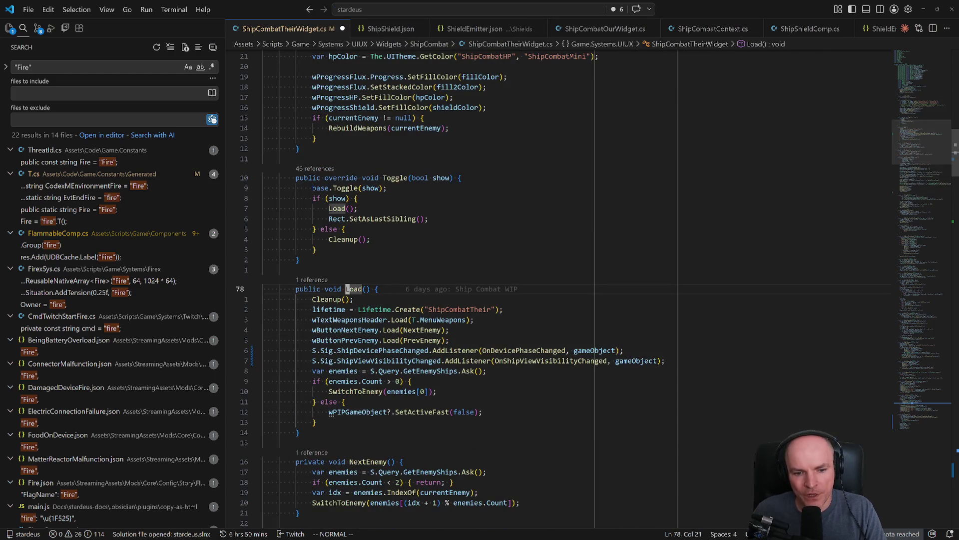
key("ctrl+o")
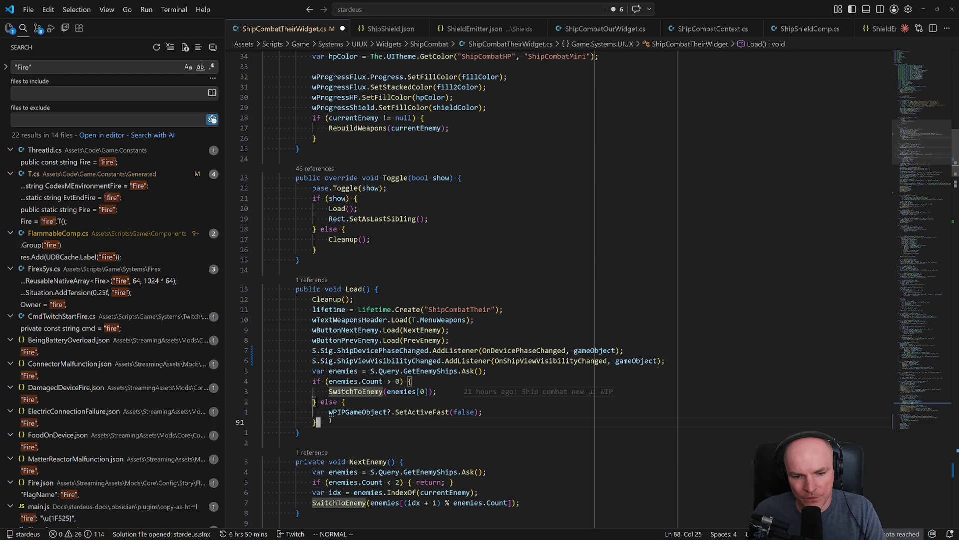
left_click(338, 392)
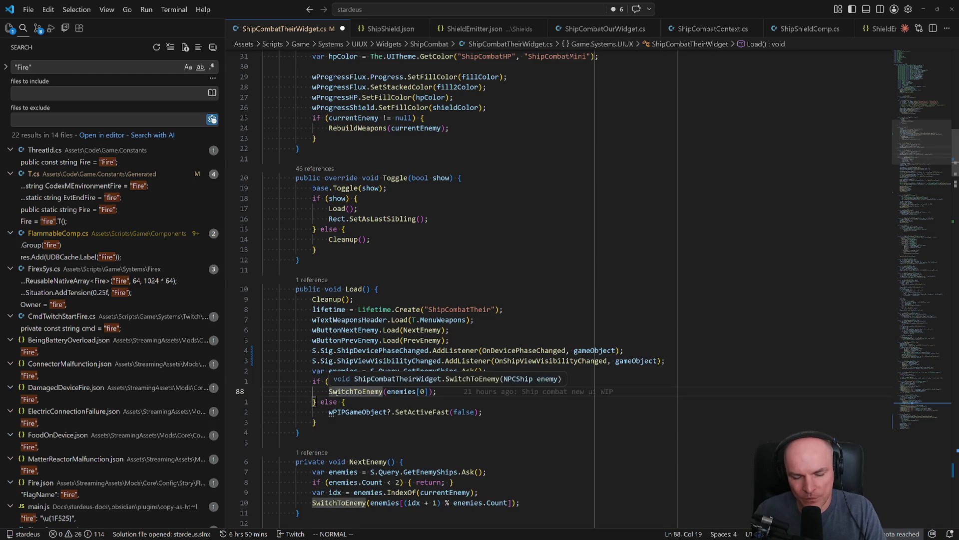
left_click(337, 393, "ctrl")
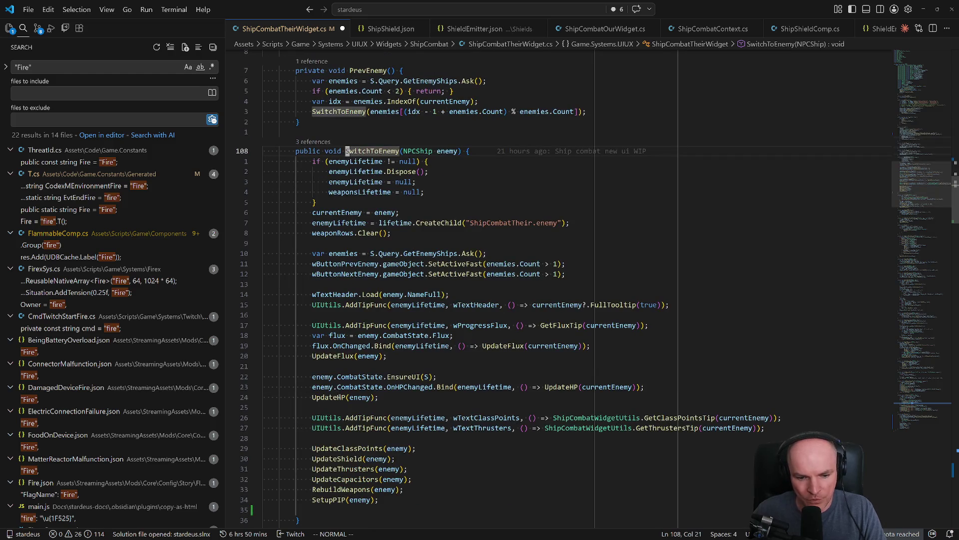
scroll(320, 409, "down", 2)
- Remove the stray blank line after SetupPIP(enemy), save, and return to Load's else branch
left_click(252, 449)
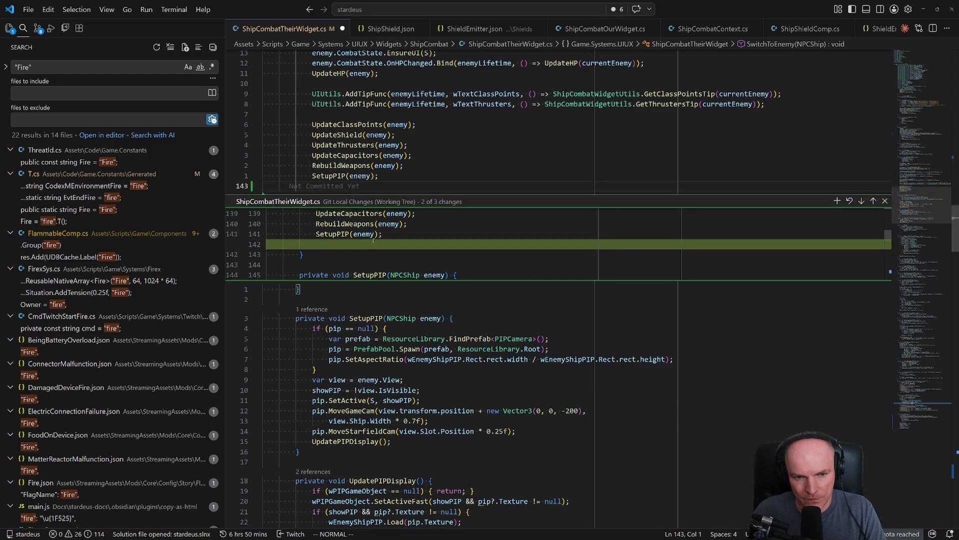
key("Escape")
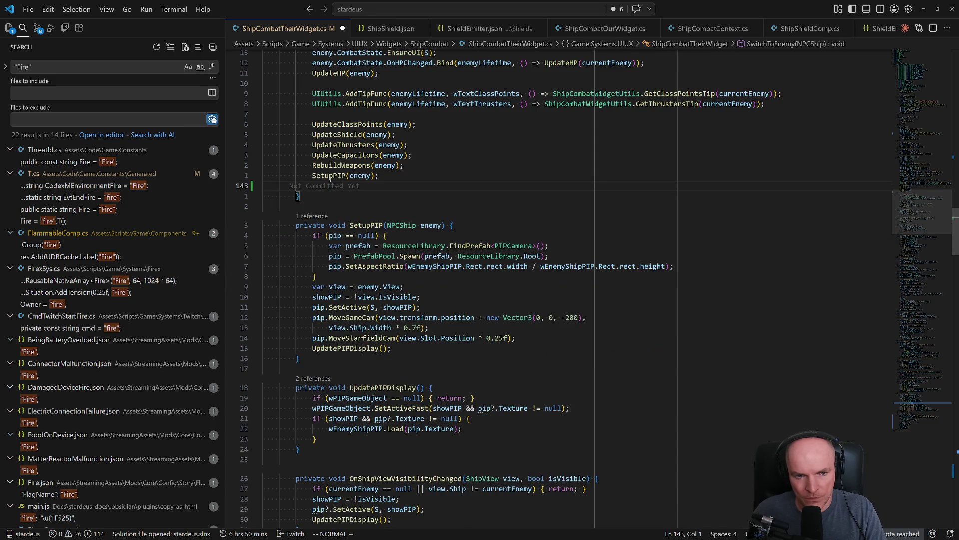
key("u")
scroll(332, 187, "up", 8)
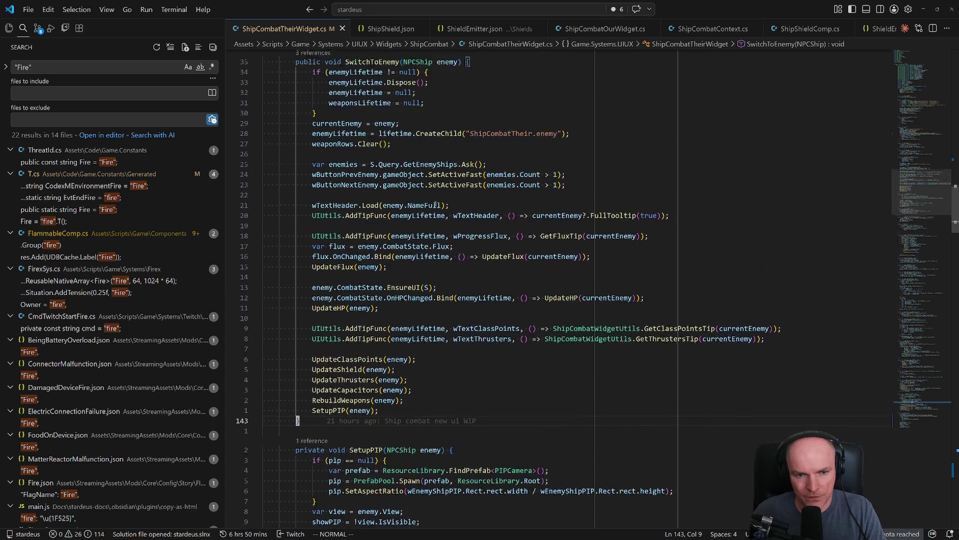
key("[")
key("m")
key("g")
key("d")
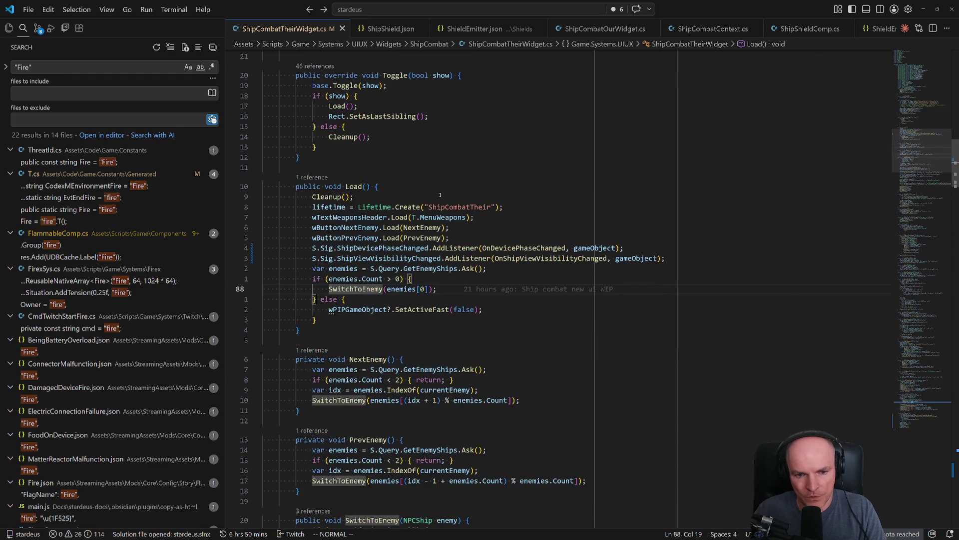
key("j")
key("j")
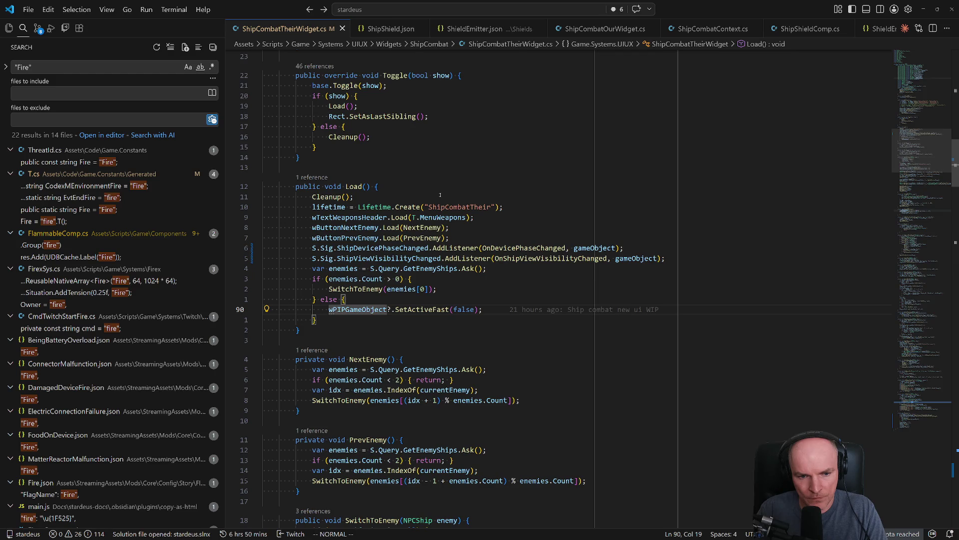
- Add LayoutRebuilder.MarkLayoutForRebuild(Rect); after the if/else at the end of Load()
type("joRe")
key("BackSpace")
key("BackSpace")
type("Layou")
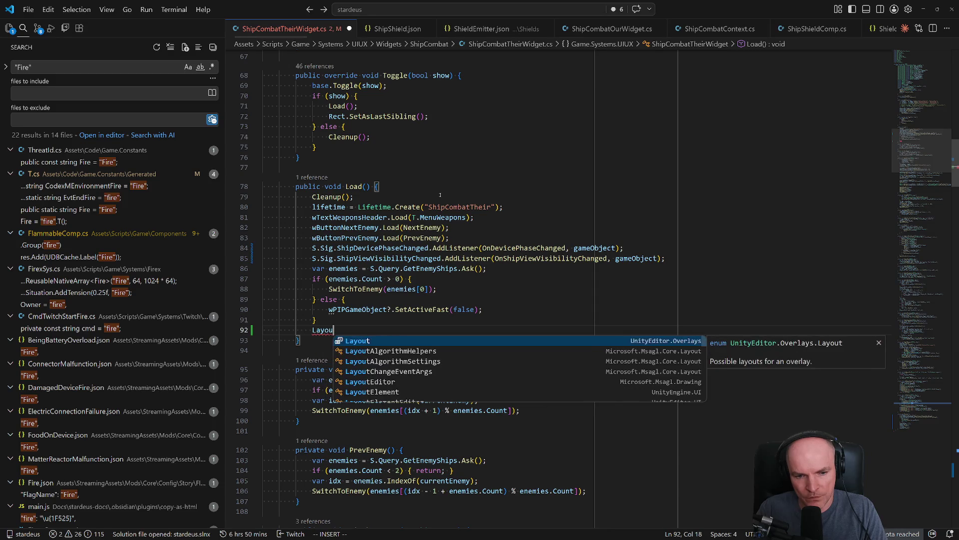
key("Escape")
type("t")
type("outRe")
key("Tab")
type(".for")
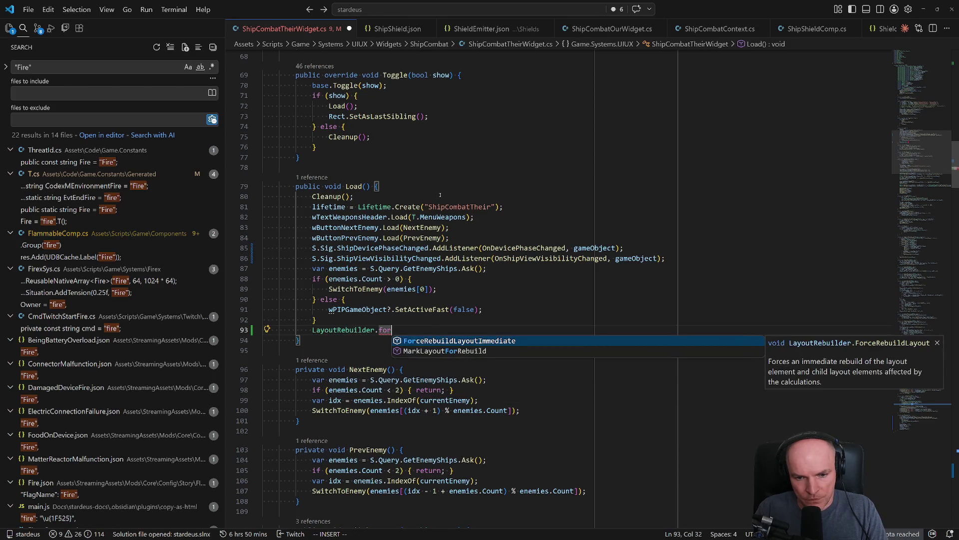
key("Down")
key("Tab")
type("(")
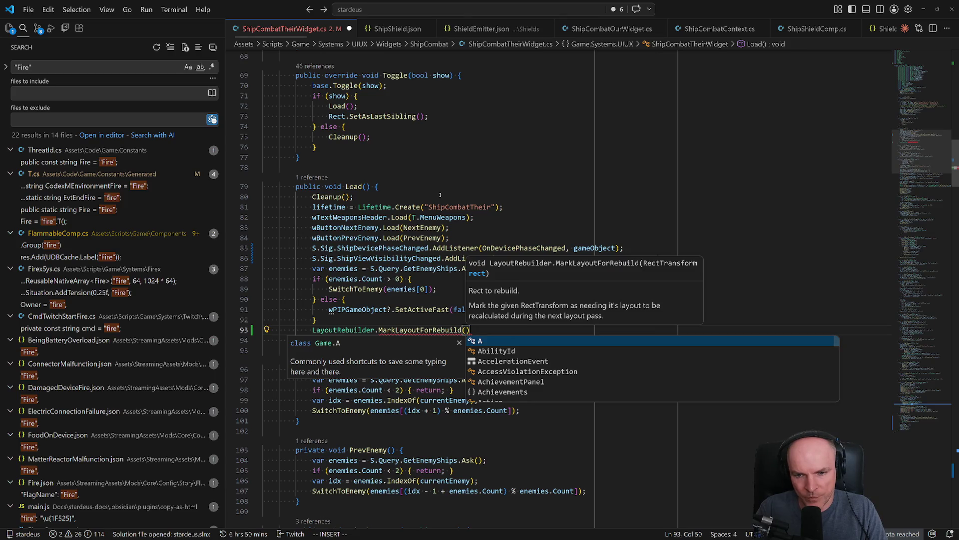
type("Rect")
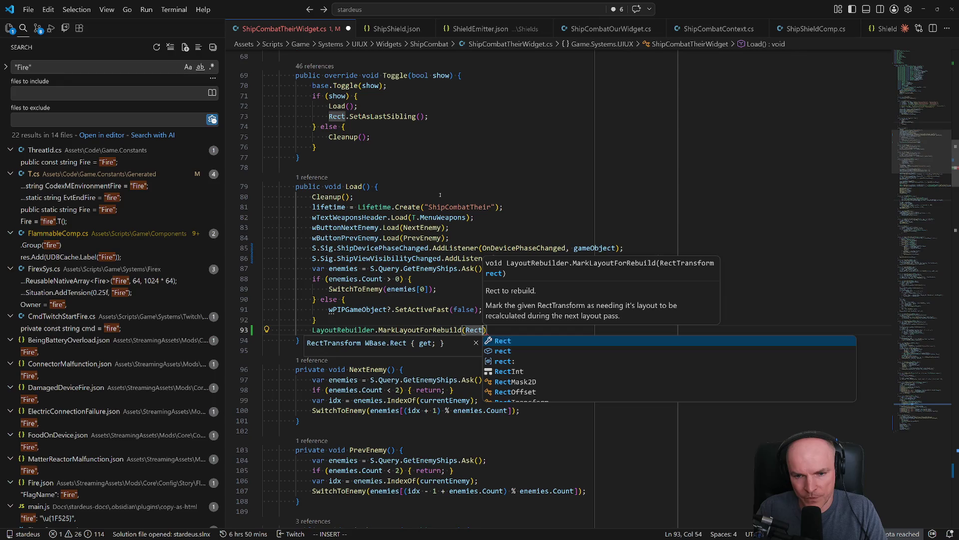
type(");")
key("Escape")
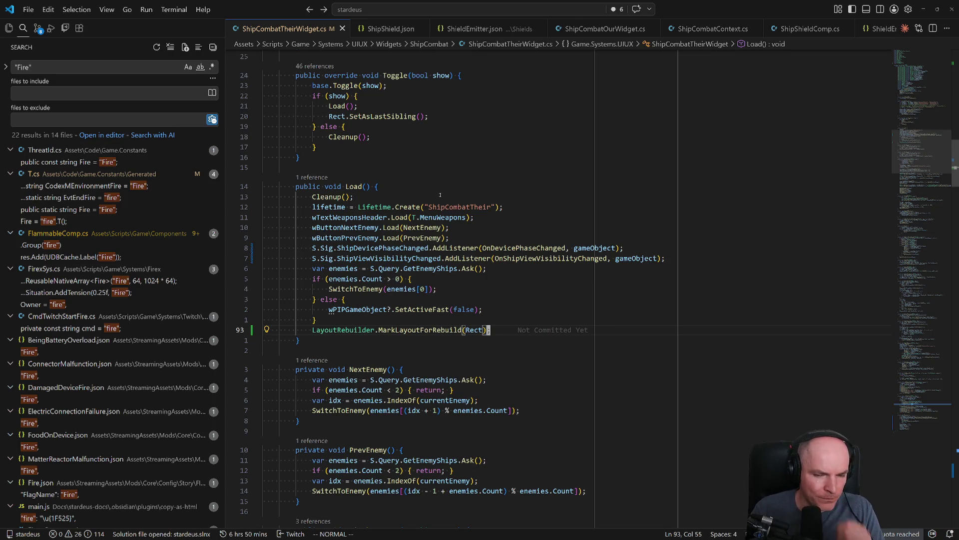
key("alt+Tab")
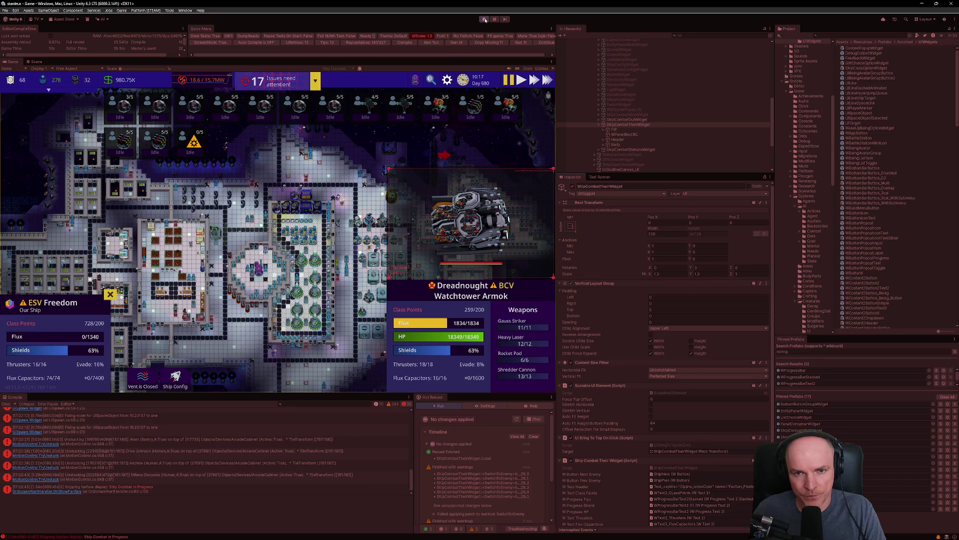
- Stop Play mode to recompile, then relaunch the game with Ctrl+P
left_click(484, 19)
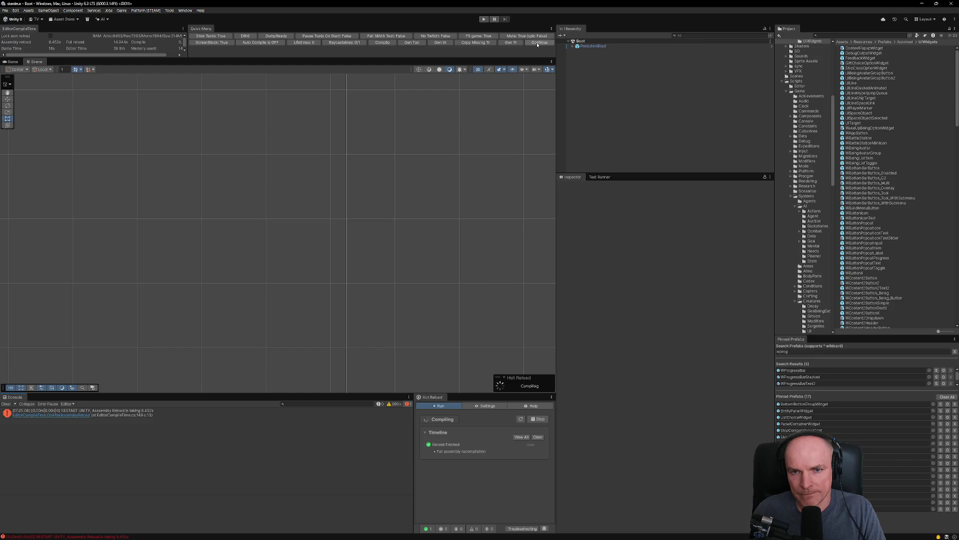
key("ctrl+p")
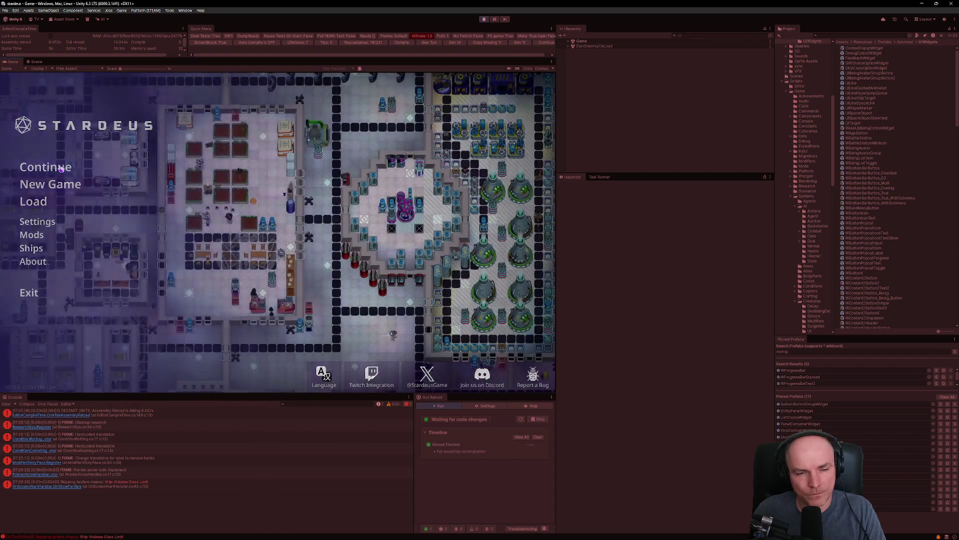
- Attack FSV Florida, attempt Travel Here on the pirate, then return to the station's combat view
scroll(295, 260, "up", 3)
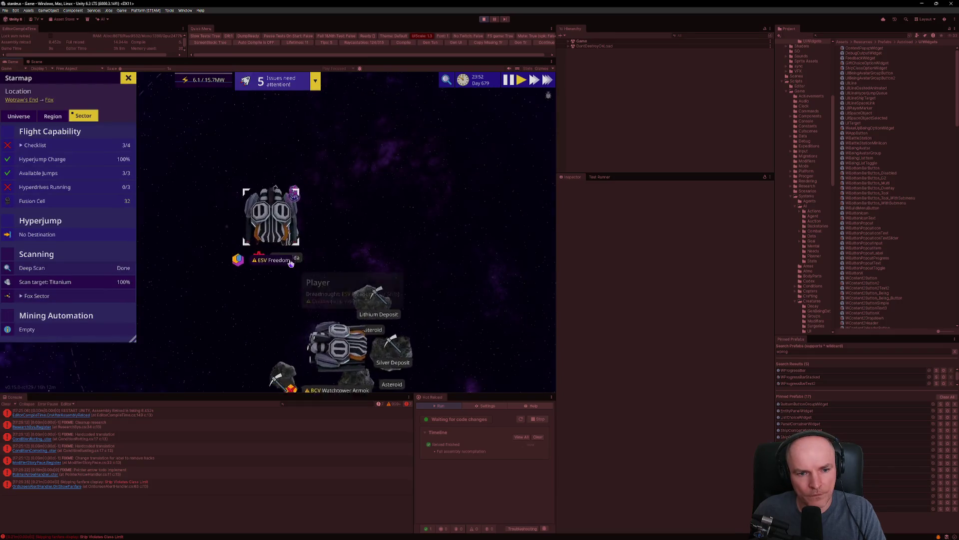
right_click(300, 261)
left_click(332, 285)
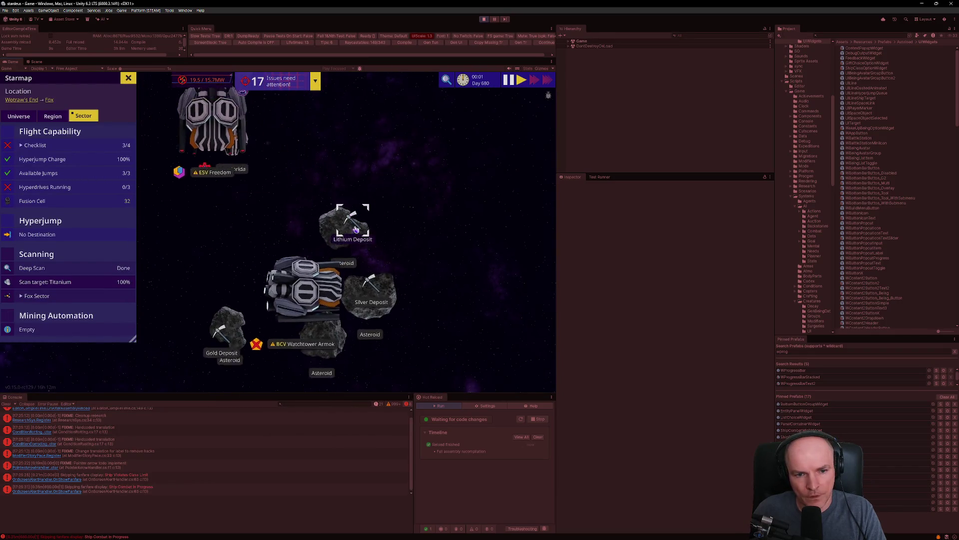
right_click(324, 291)
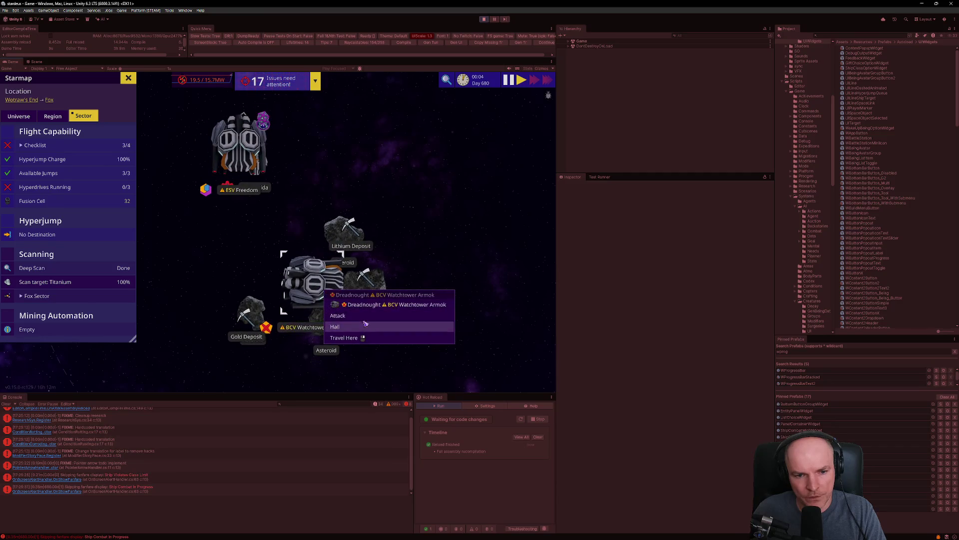
left_click(343, 325)
mouse_move(324, 237)
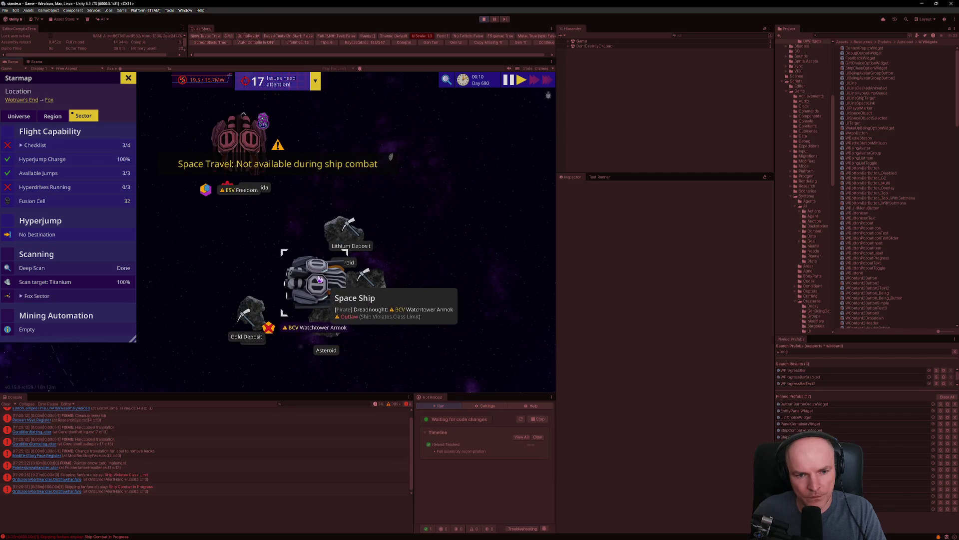
key("m")
key("m")
key("m")
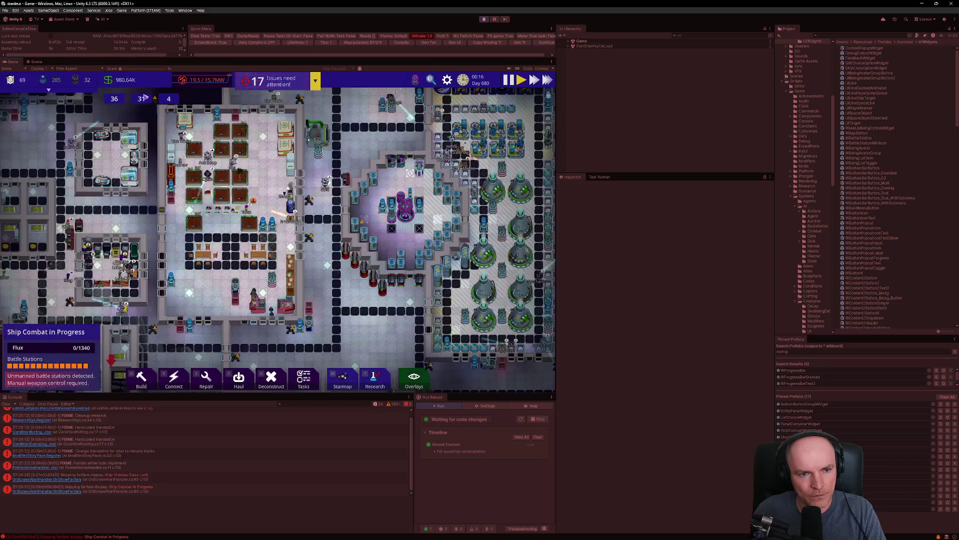
key("c")
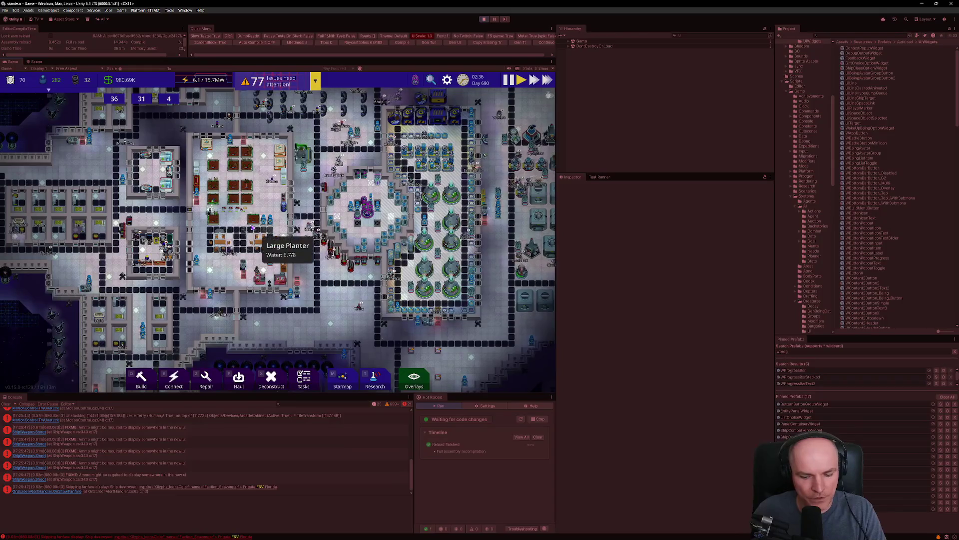
- Zoom the starmap to BCV Watchtower Armok, hail it, and pick a response
key("m")
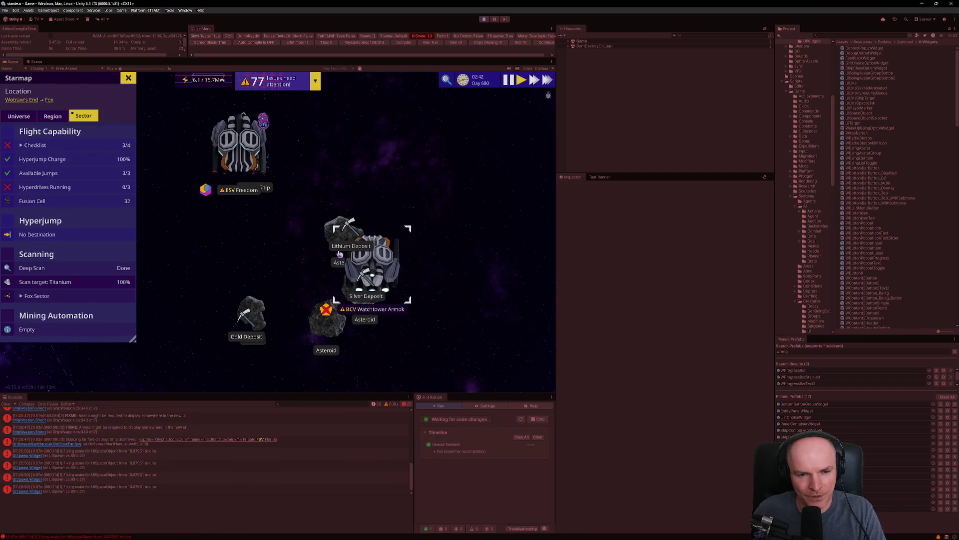
scroll(255, 160, "up", 3)
scroll(344, 230, "down", 5)
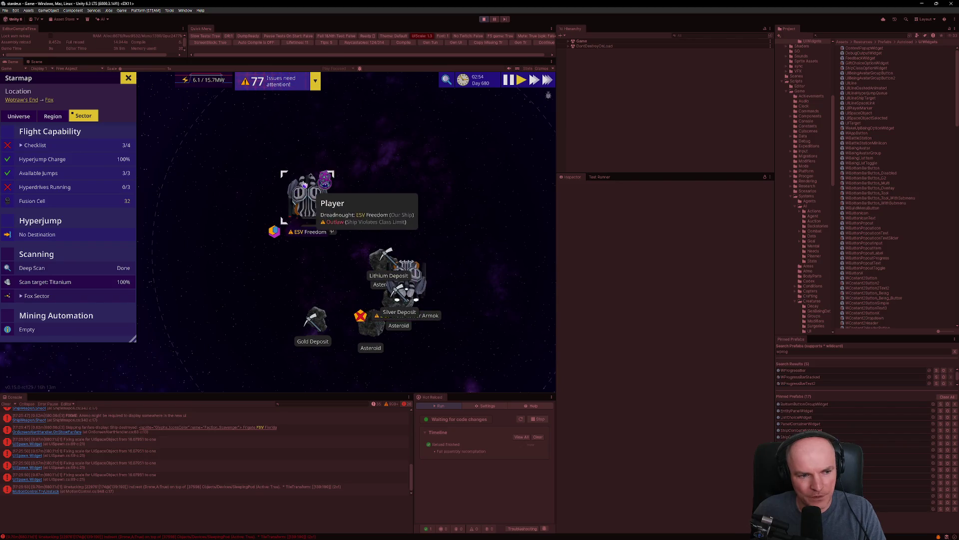
scroll(419, 278, "up", 2)
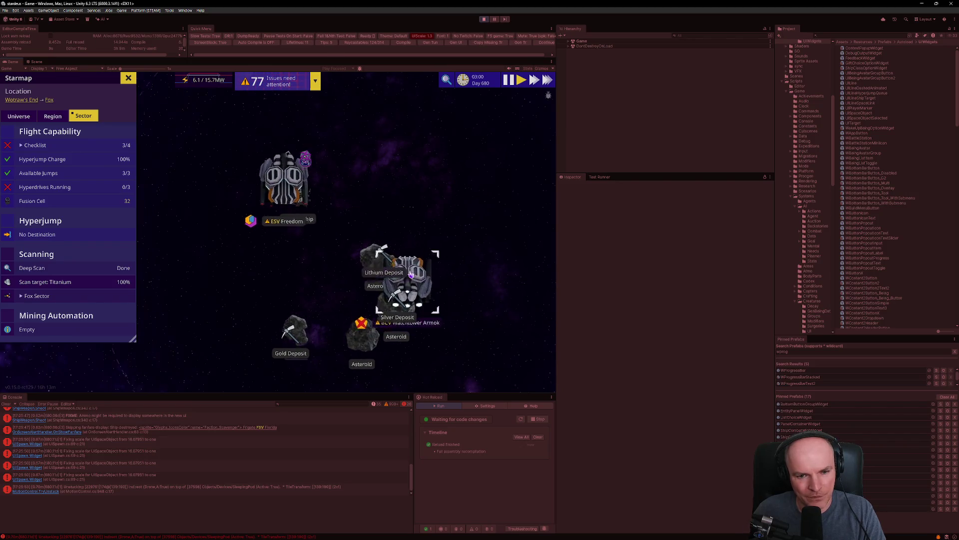
scroll(419, 277, "down", 2)
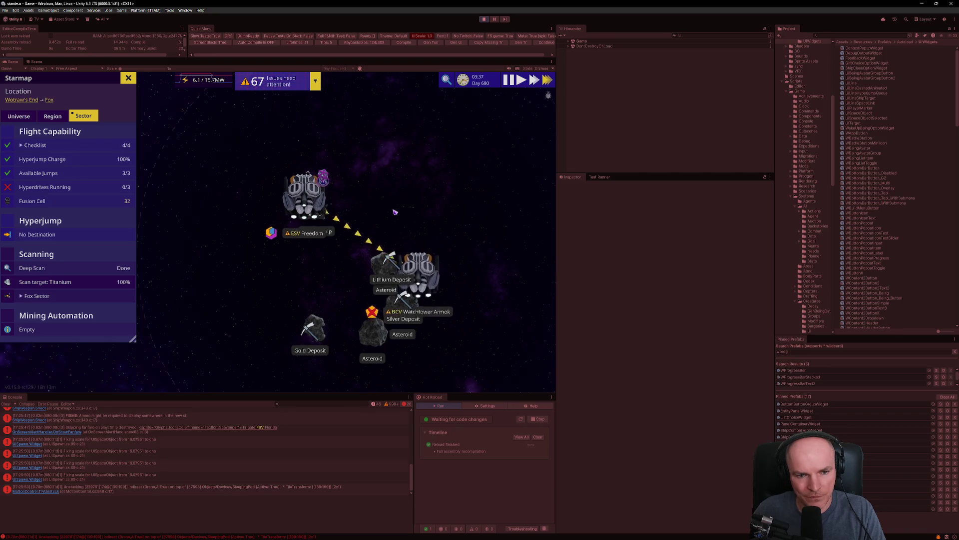
scroll(395, 212, "up", 2)
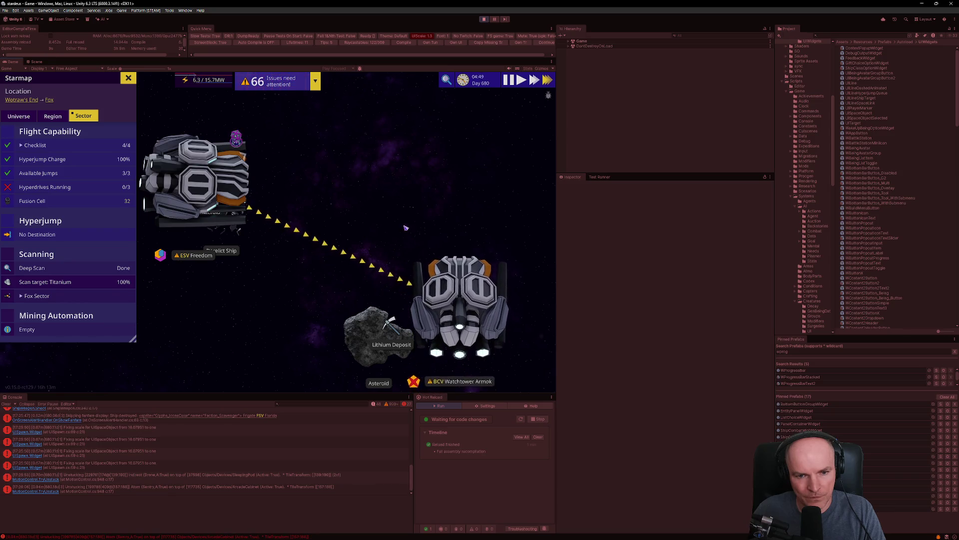
right_click(435, 294)
left_click(337, 339)
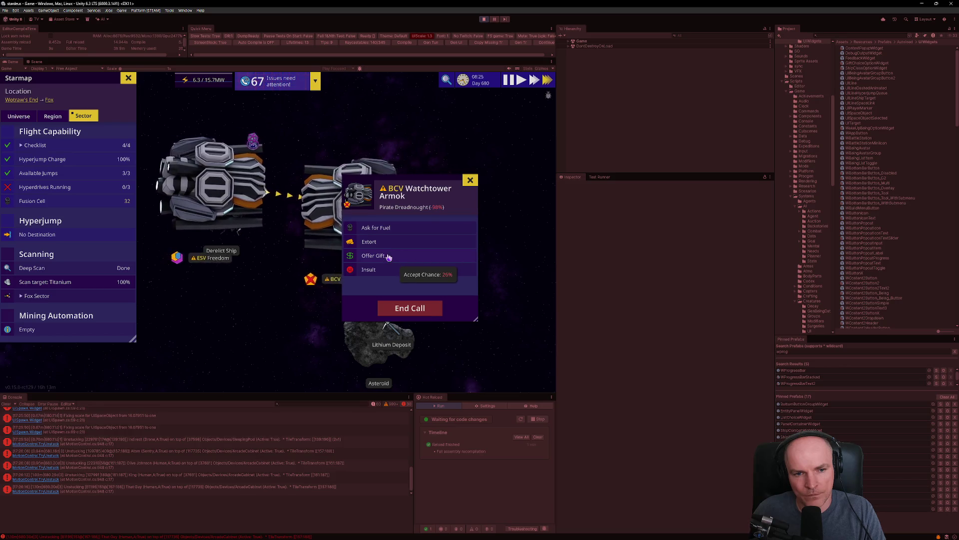
left_click(380, 242)
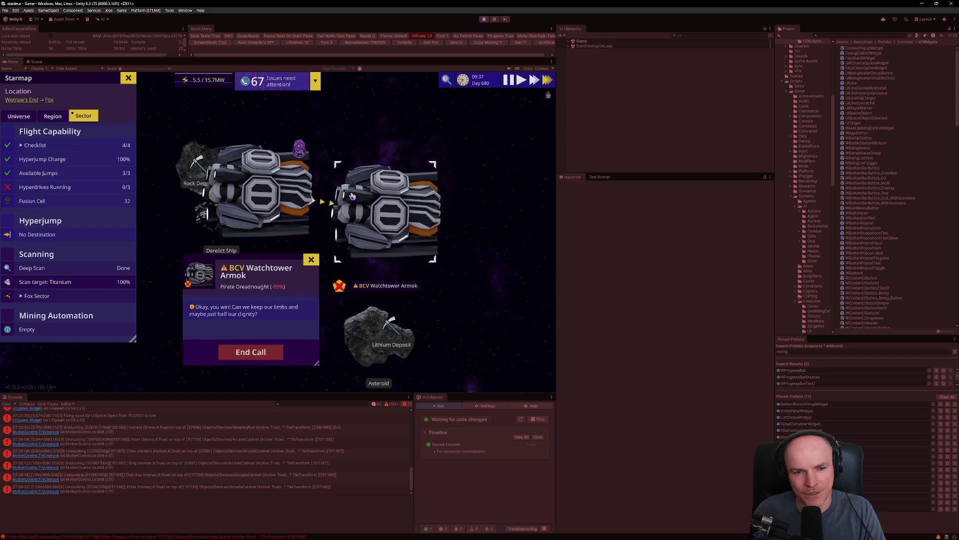
- Open the in-game developer console over the starmap
mouse_move(365, 204)
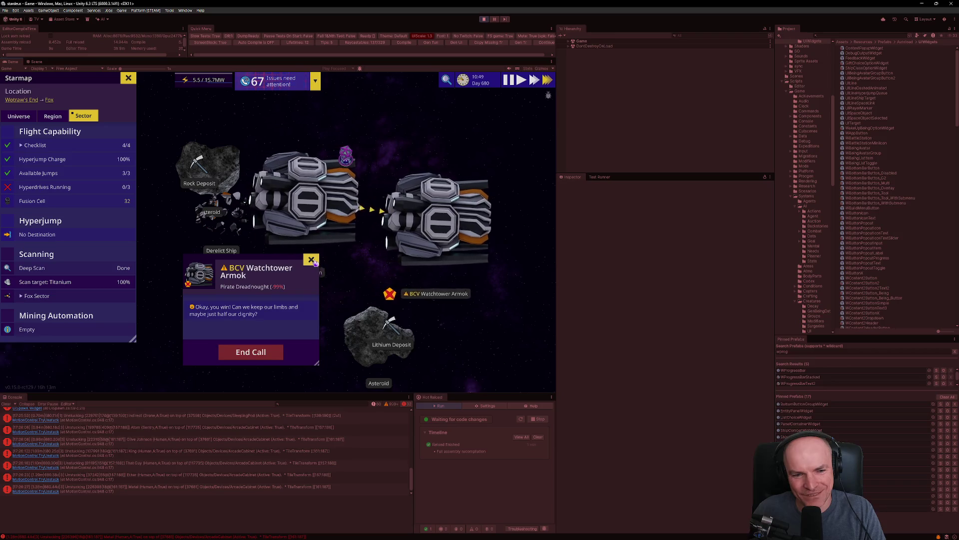
scroll(364, 210, "down", 5)
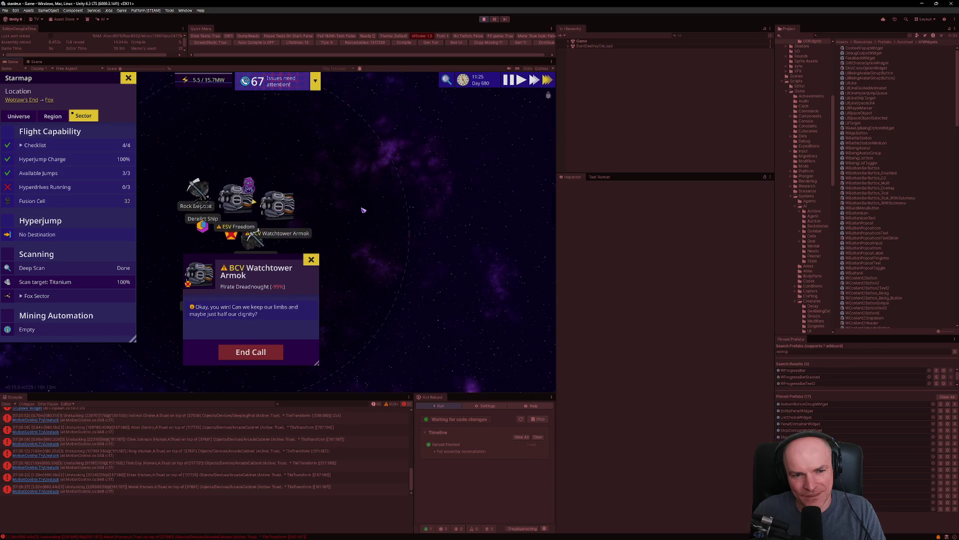
mouse_move(295, 215)
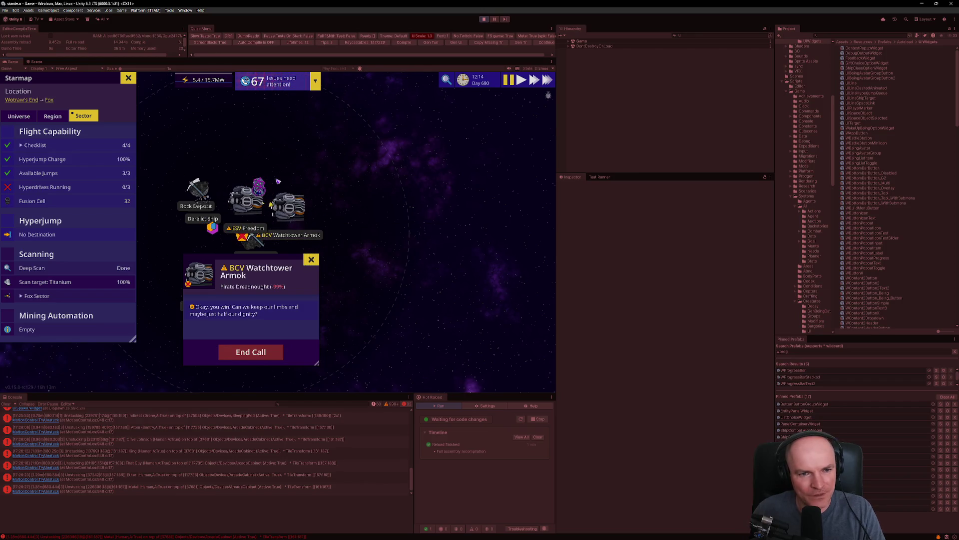
key("grave")
key("grave")
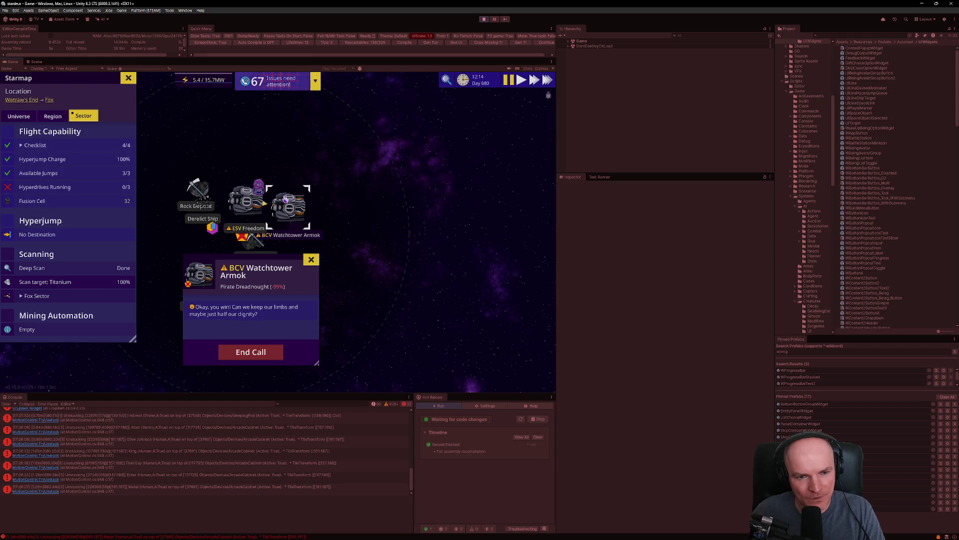
- Use Sandbox: Teleport Here on the pirate Dreadnought BCV Watchtower Armok, then reopen the console with 'sandbox' entered
right_click(290, 209)
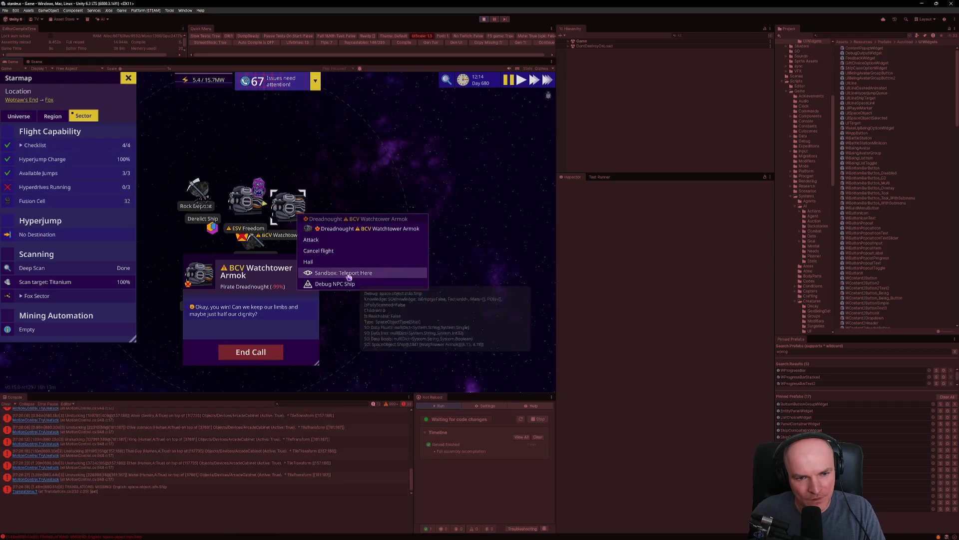
left_click(332, 273)
key("grave")
type("sandbox")
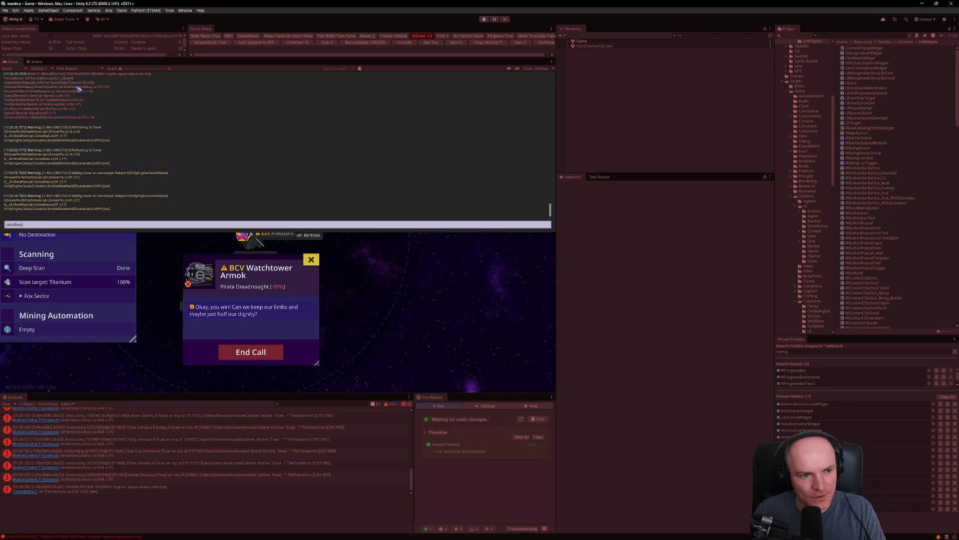
- Run 'sandbox' to leave sandbox mode and Attack the pirate Dreadnought BCV Watchtower Armok
key("Return")
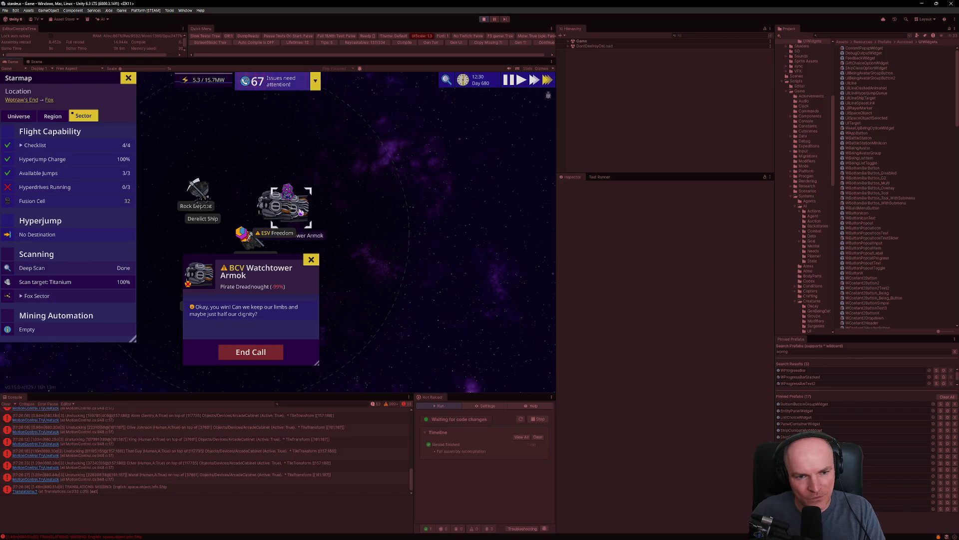
right_click(303, 212)
left_click(322, 241)
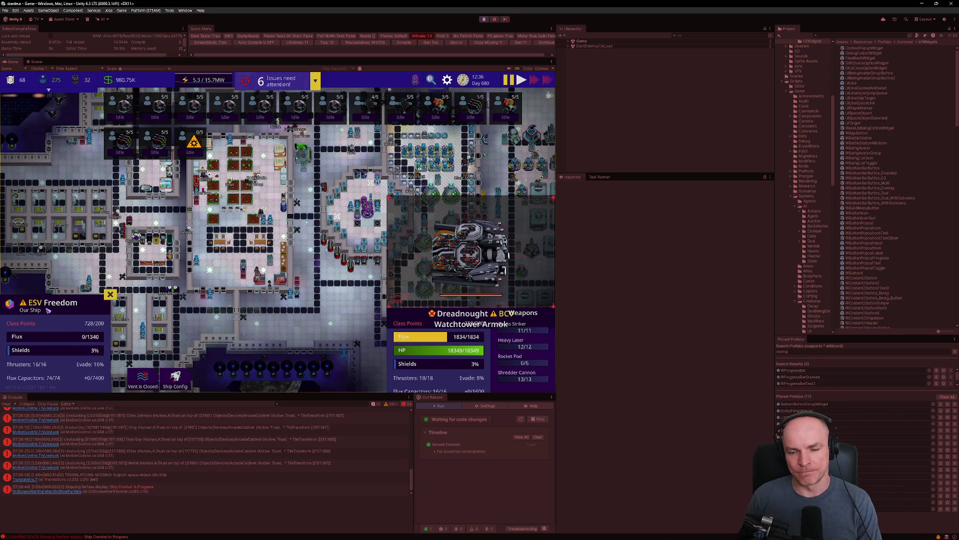
- Bring Visual Studio Code back in front from the taskbar
mouse_move(473, 323)
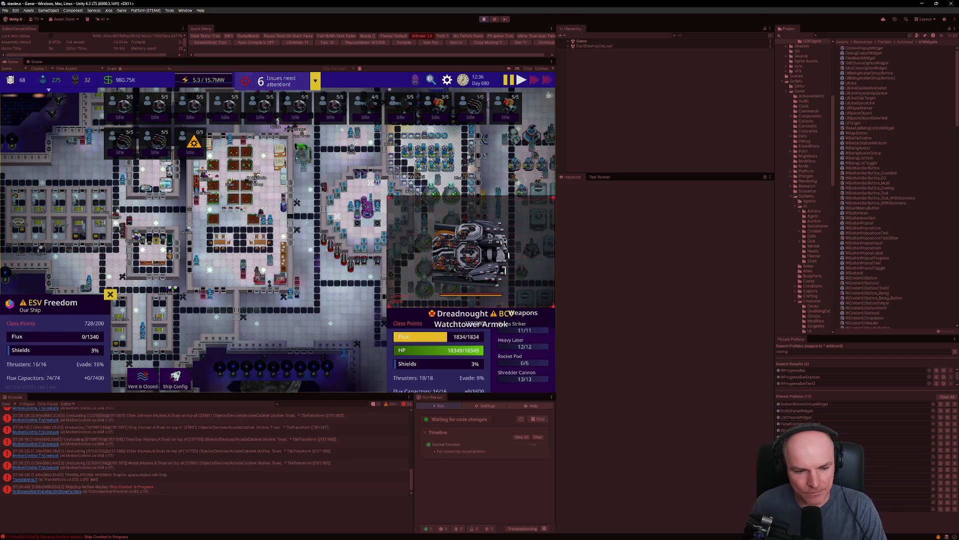
mouse_move(433, 535)
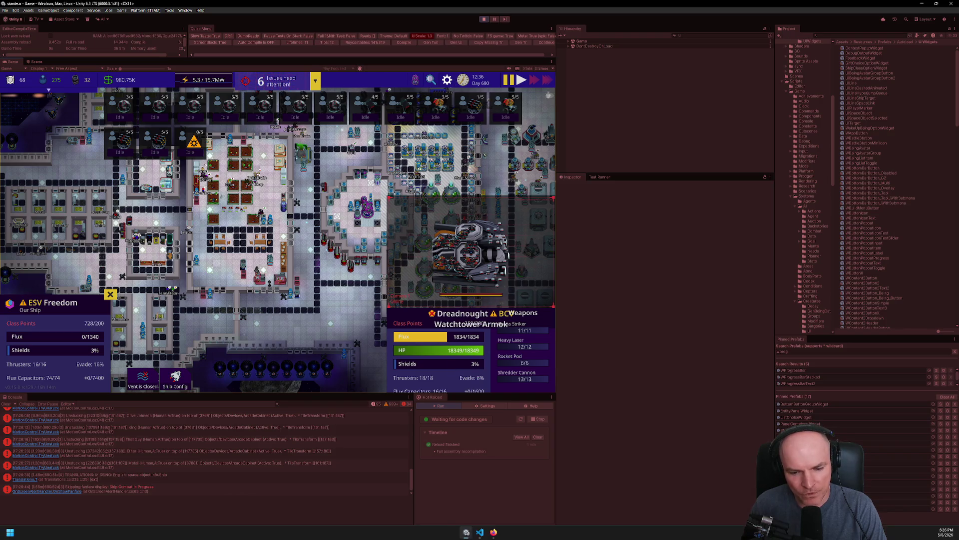
left_click(478, 533)
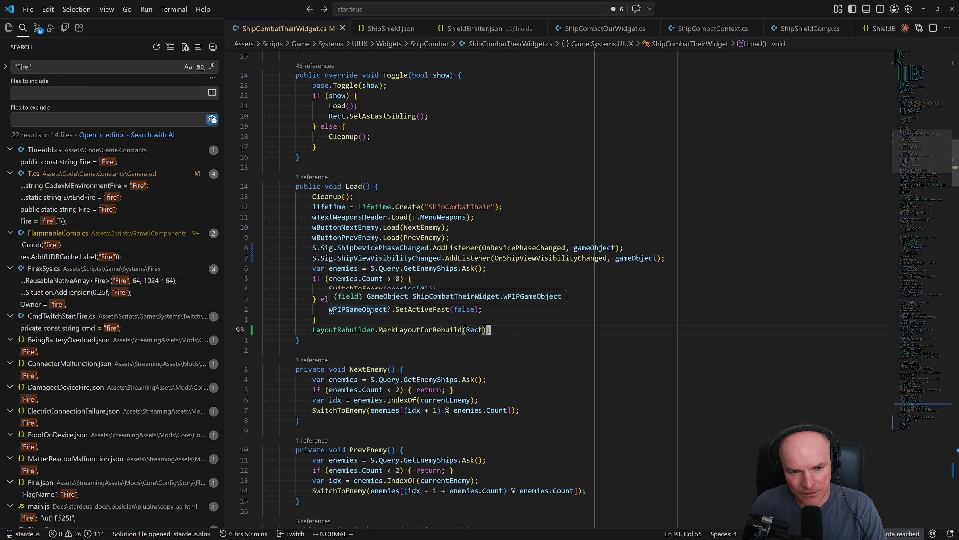
- Review where Toggle calls Load and the LayoutRebuilder call in Load, glancing at the running game
left_click(344, 186)
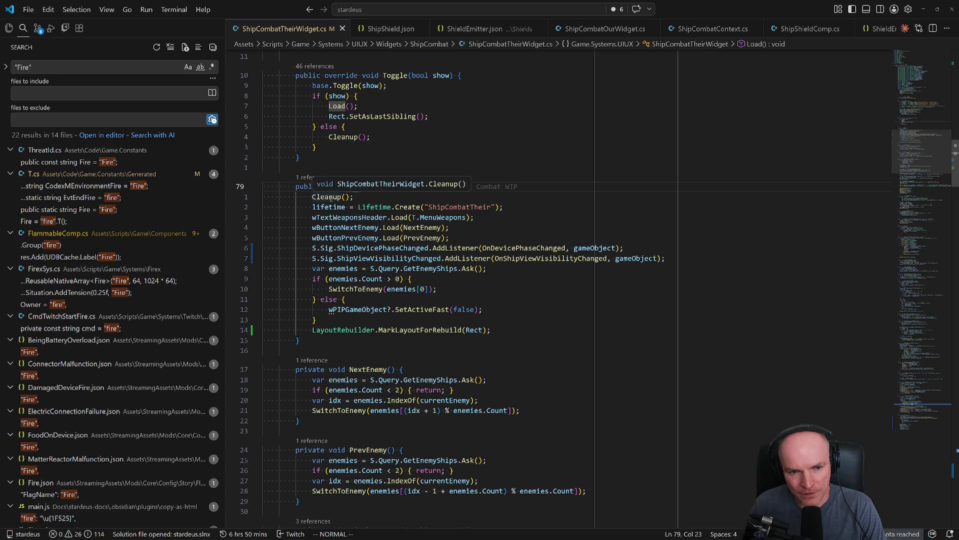
left_click(368, 329)
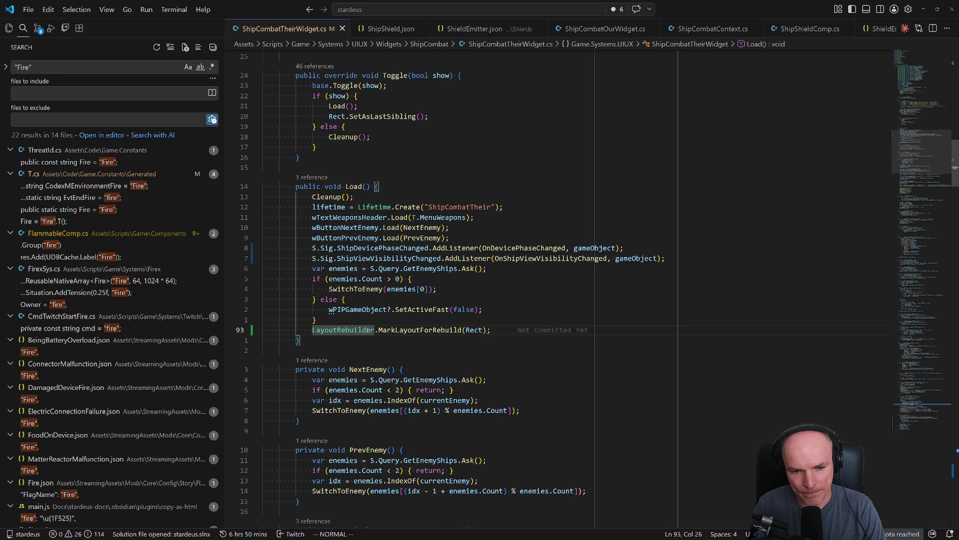
key("alt+Tab")
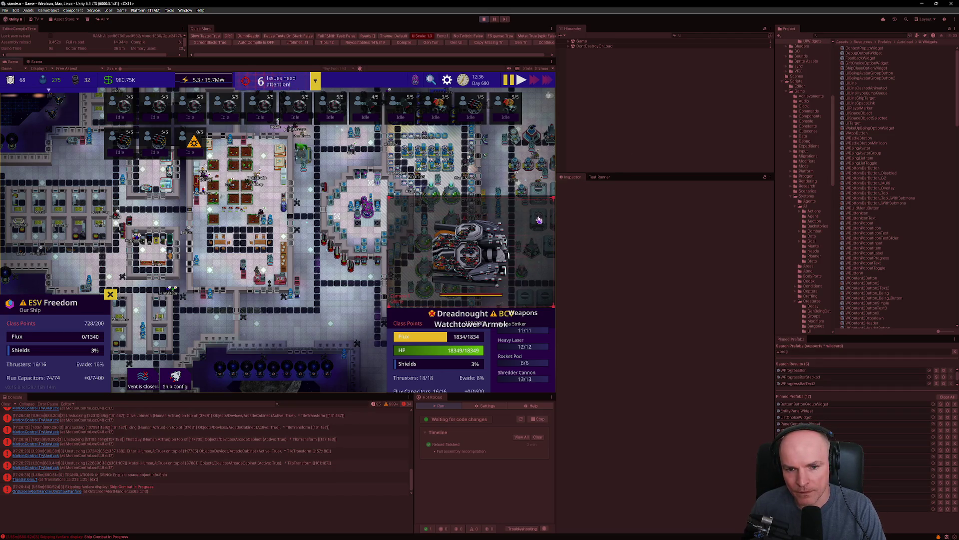
key("alt+Tab")
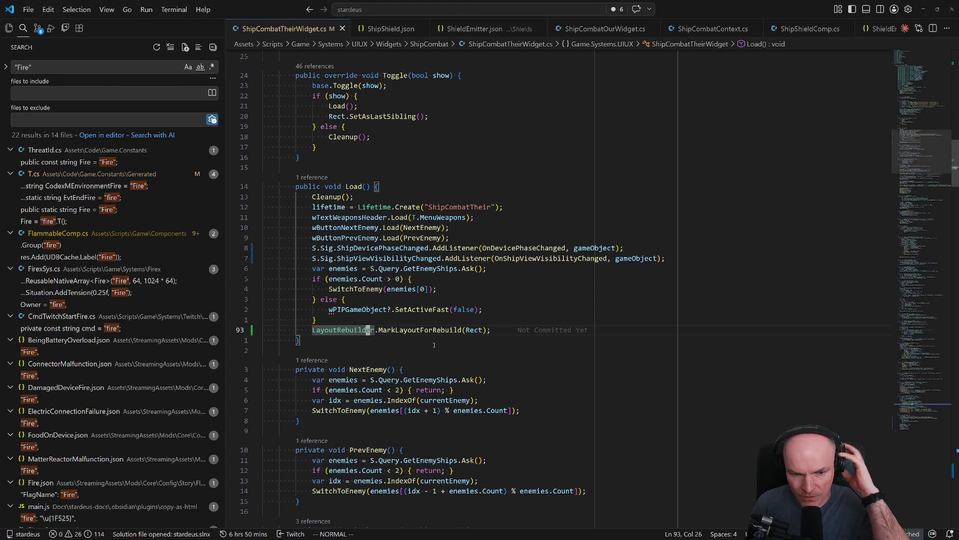
- Delete the LayoutRebuilder.MarkLayoutForRebuild(Rect) line from Load and save ShipCombatTheirWidget.cs
key("4")
key("k")
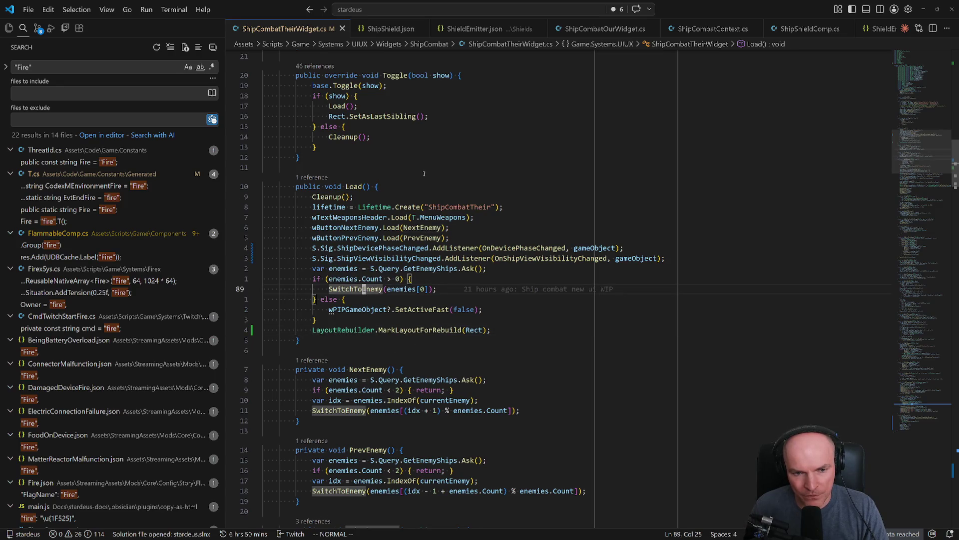
mouse_move(361, 281)
key("l")
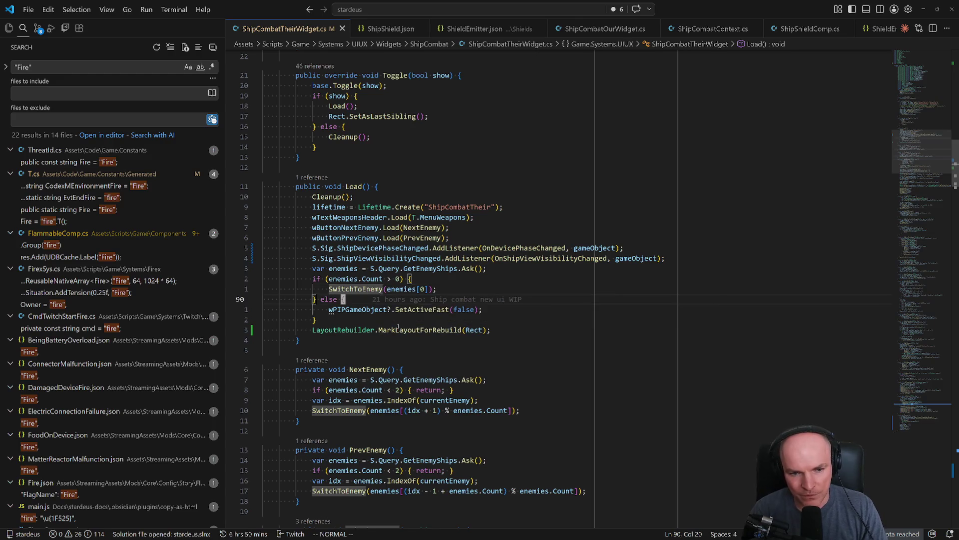
key("j")
key("j")
key("j")
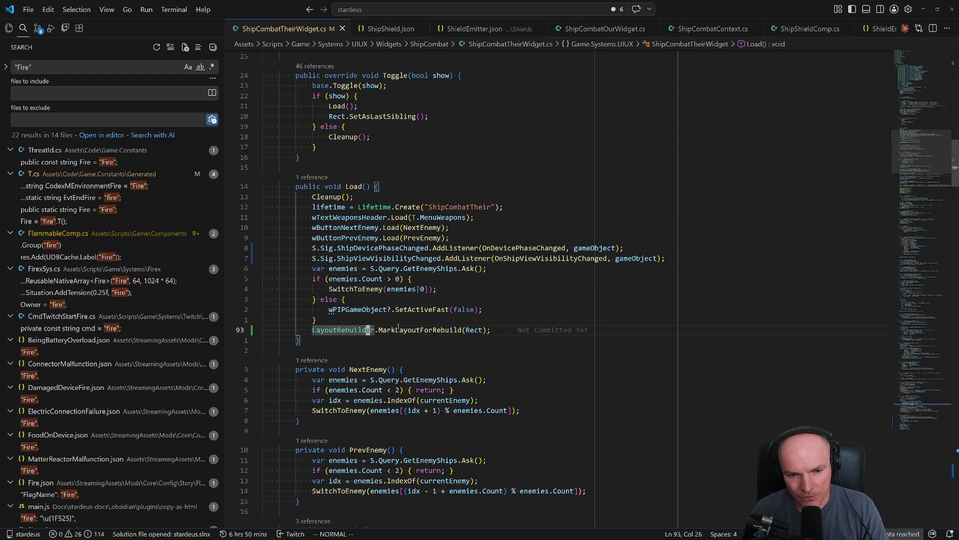
key("d")
key("d")
key("k")
key("k")
key("k")
key("ctrl+s")
key("g")
- Go to the SwitchToEnemy definition and review its body ending at SetupPIP(enemy)
key("d")
key("z")
key("t")
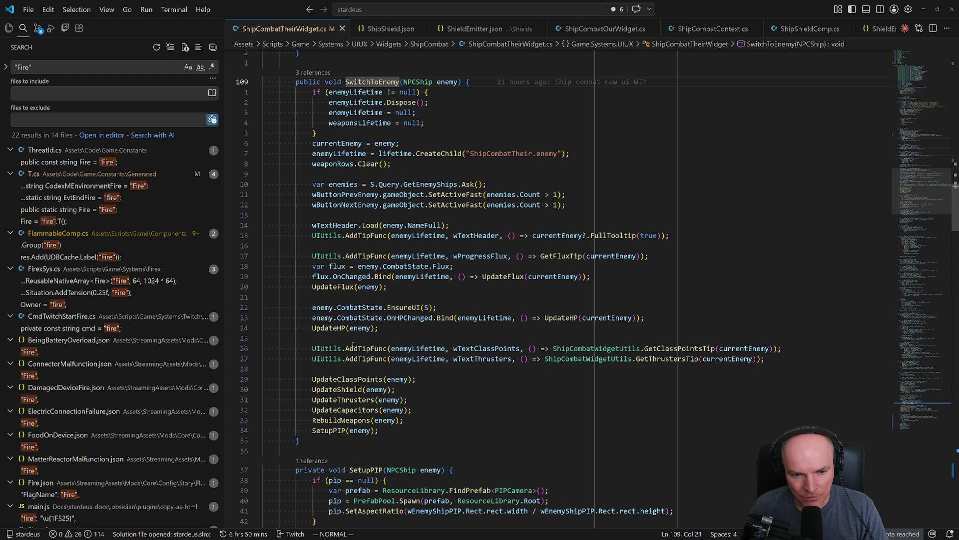
left_click(326, 430)
scroll(417, 361, "down", 3)
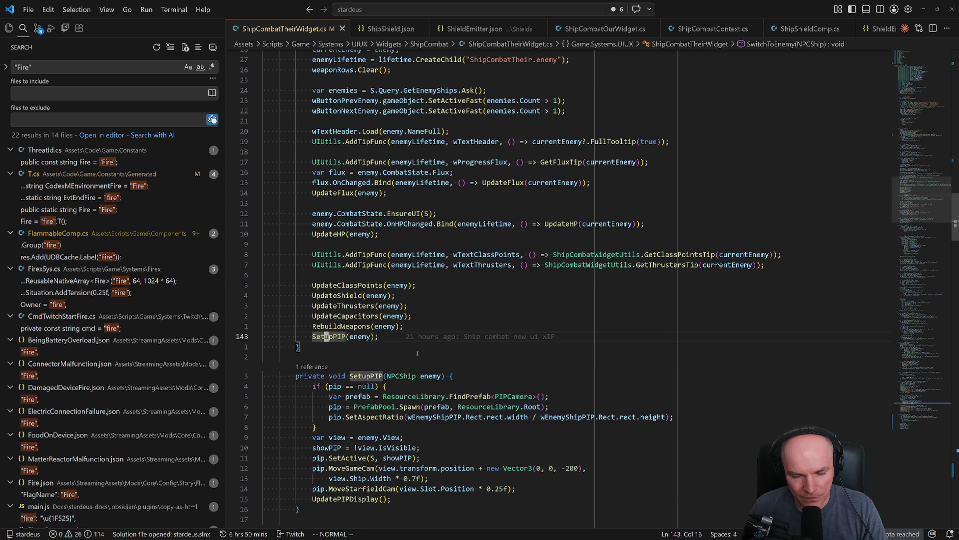
scroll(417, 353, "down", 3)
scroll(418, 347, "up", 7)
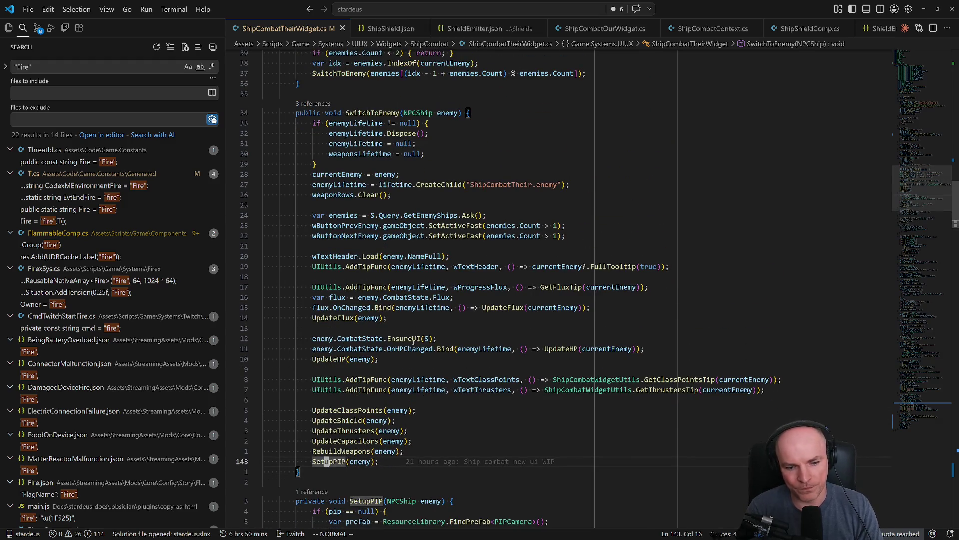
- After SetupPIP(enemy), add 'var layout = Rect.GetComponent<VerticalLayoutGroup>();'
key("o")
key("Return")
type("Rect")
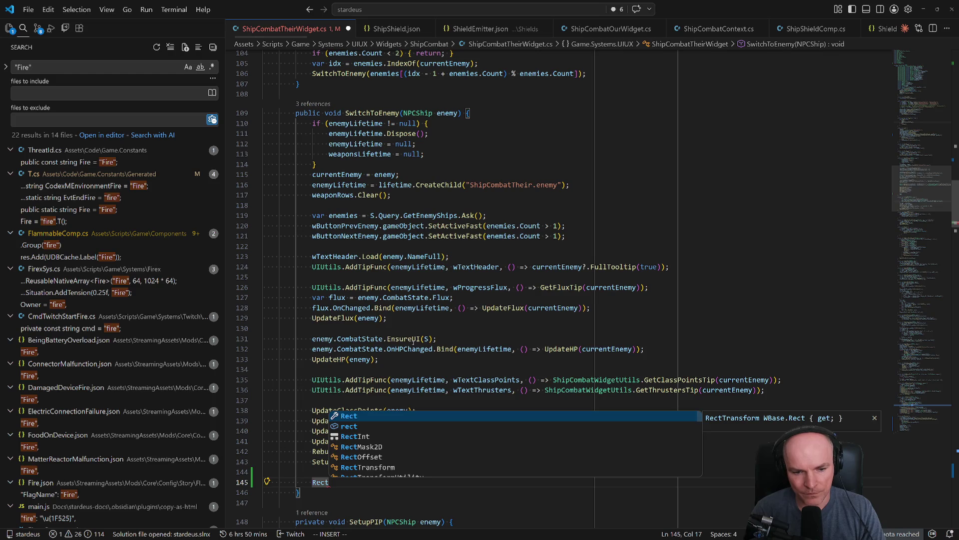
type(".GetComponent<Verticallayo")
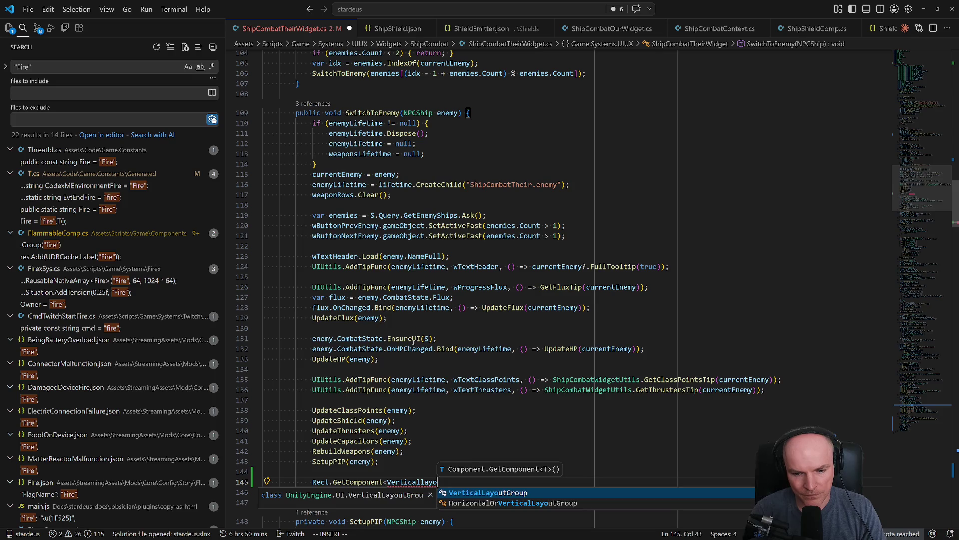
key("Tab")
type(">()")
key("Home")
type("var layout =")
key("End")
type(";")
key("Return")
- Add lines setting layout.enabled = false and then layout.enabled = true
type("layout.re")
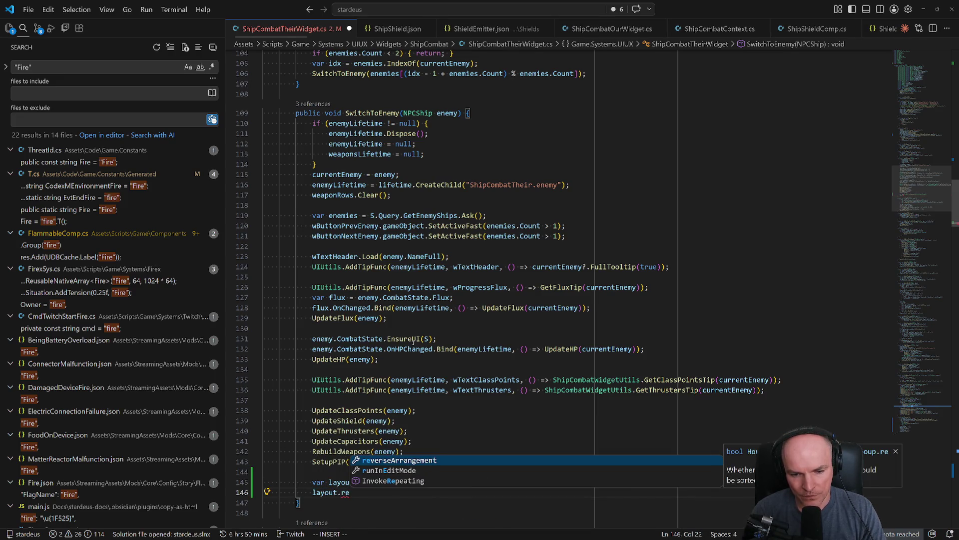
key("BackSpace")
key("BackSpace")
type("enabled = false")
key("Escape")
key("y")
key("y")
key("p")
key("w")
key("w")
key("w")
type("cwtrue")
key("Escape")
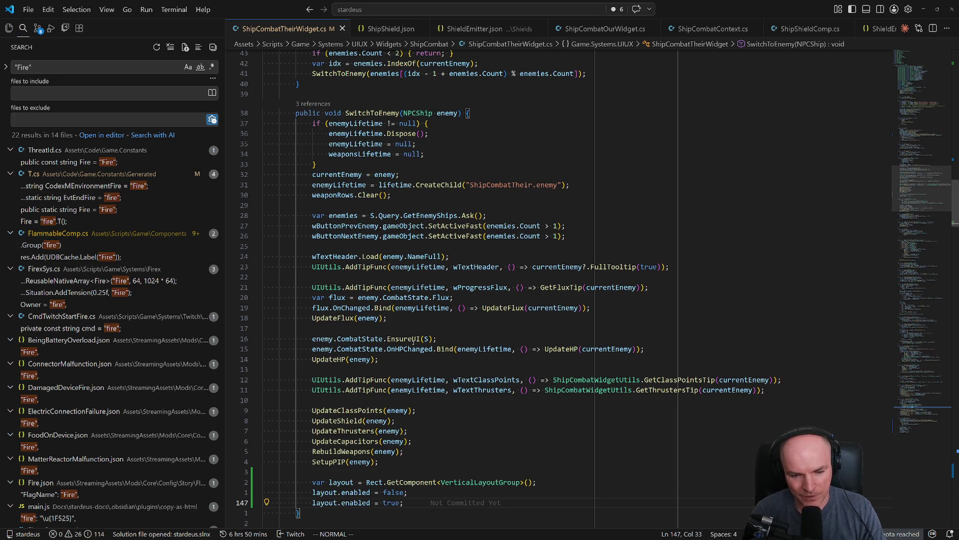
- Delete the three new layout lines again and toggle the Claude Code sidebar open
scroll(413, 340, "down", 1)
key("k")
key("k")
key("V")
key("j")
key("j")
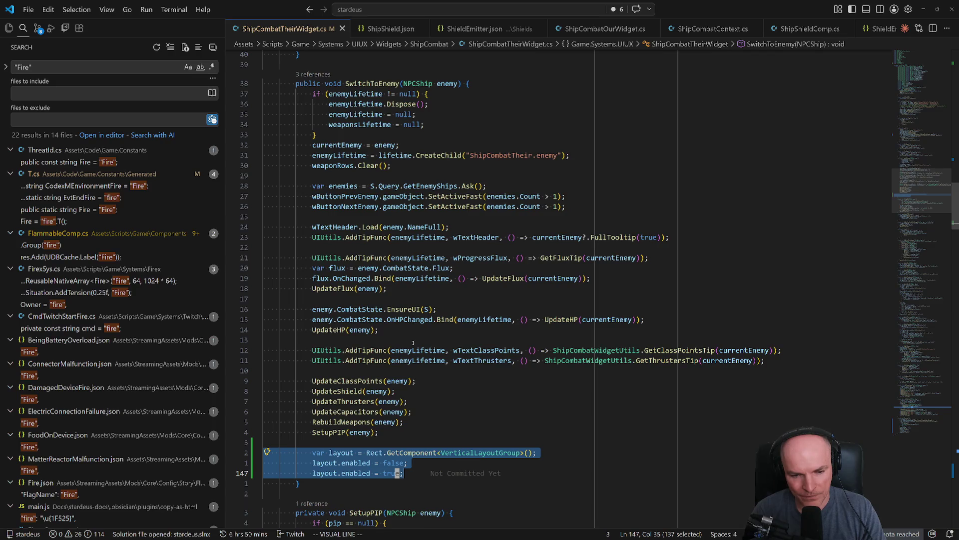
key("d")
key("k")
key("d")
key("d")
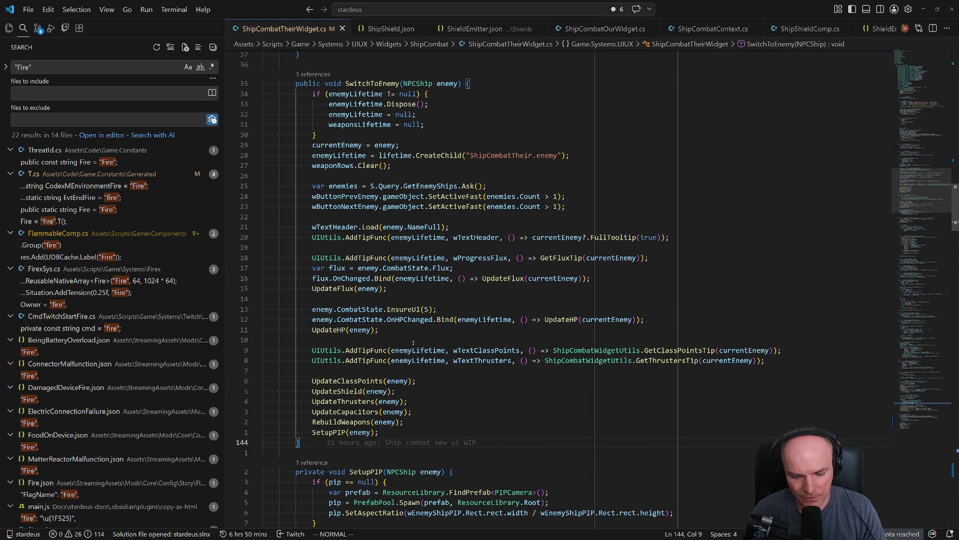
key("ctrl+Escape")
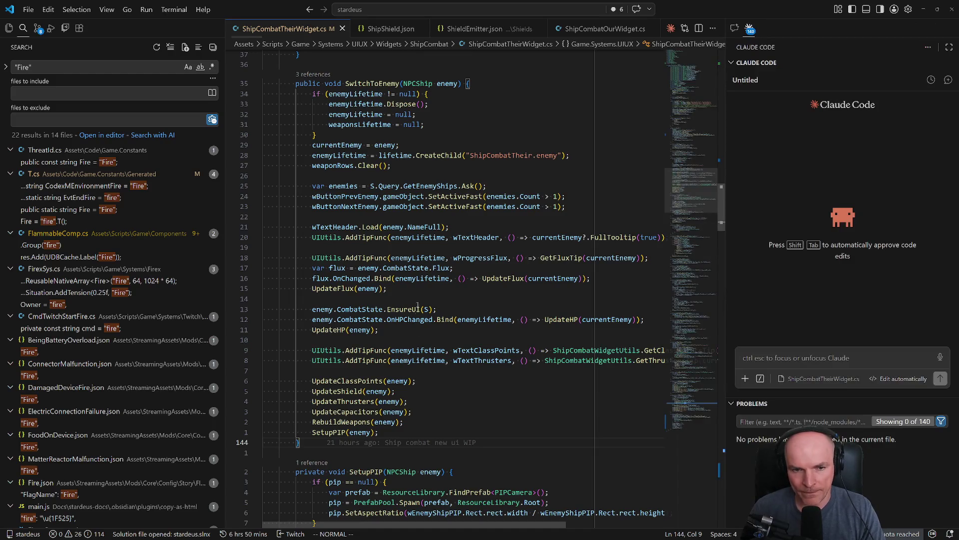
- Tell Claude the main vertical layout doesn't update on a second ShipCombatTheirWidget load; force it after SwitchToEnemy
left_click(783, 355)
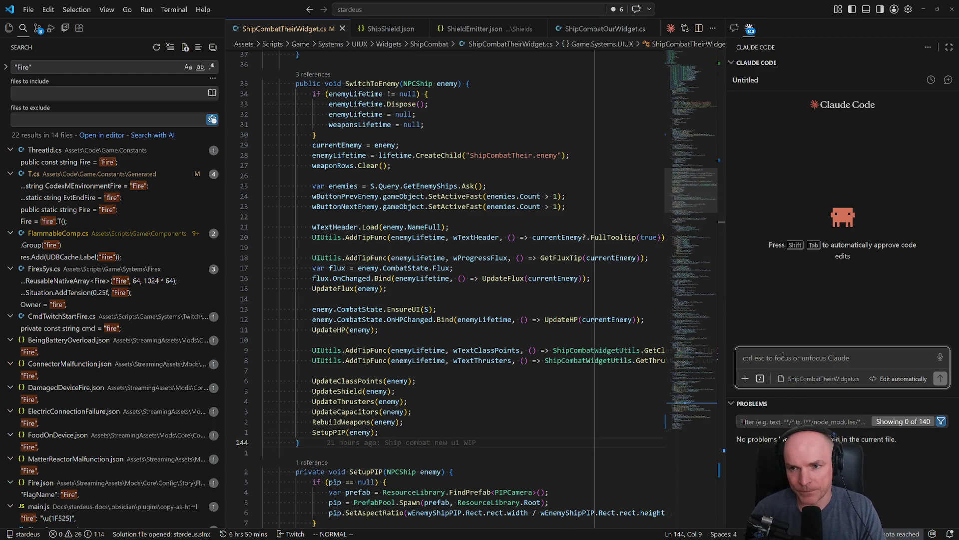
type("After I fight an")
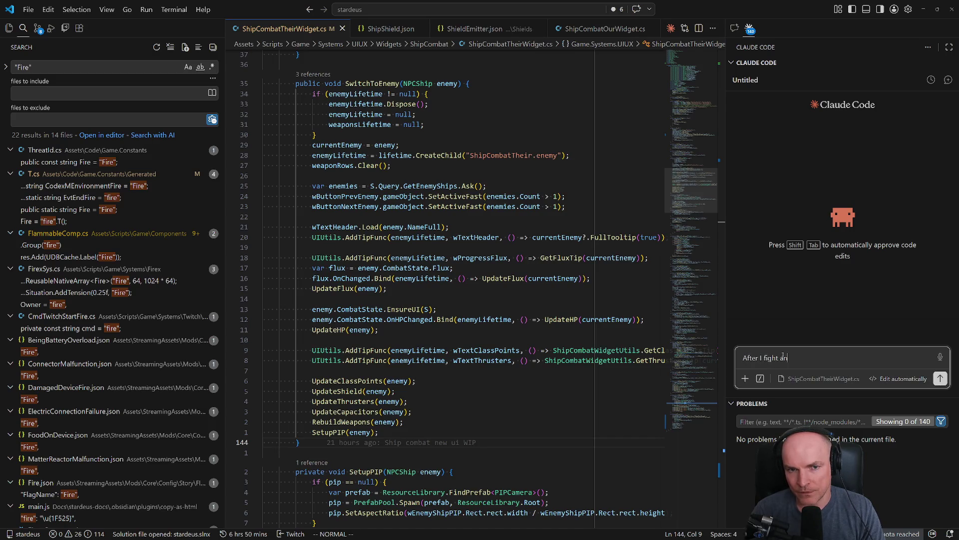
key("ctrl+BackSpace")
key("ctrl+BackSpace")
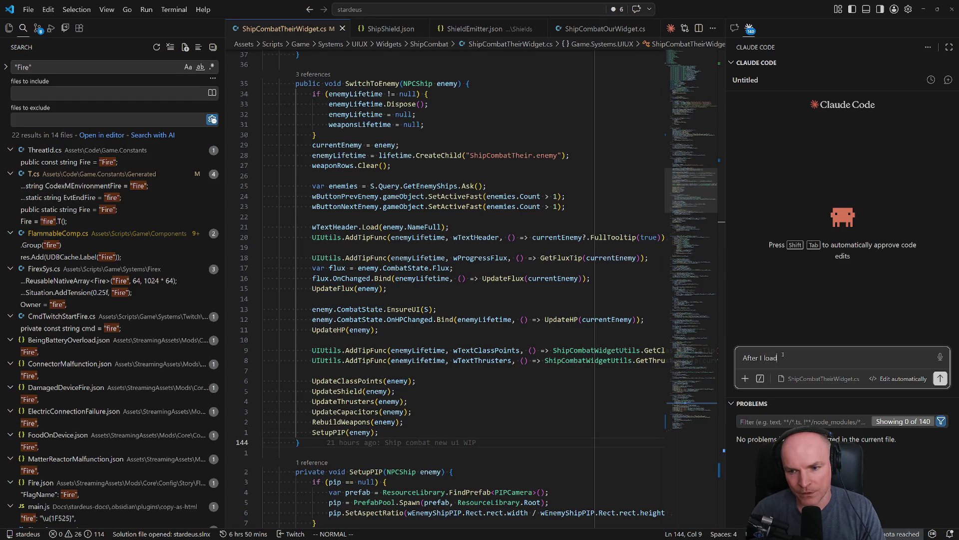
type("ShipCombnatTheirWidge")
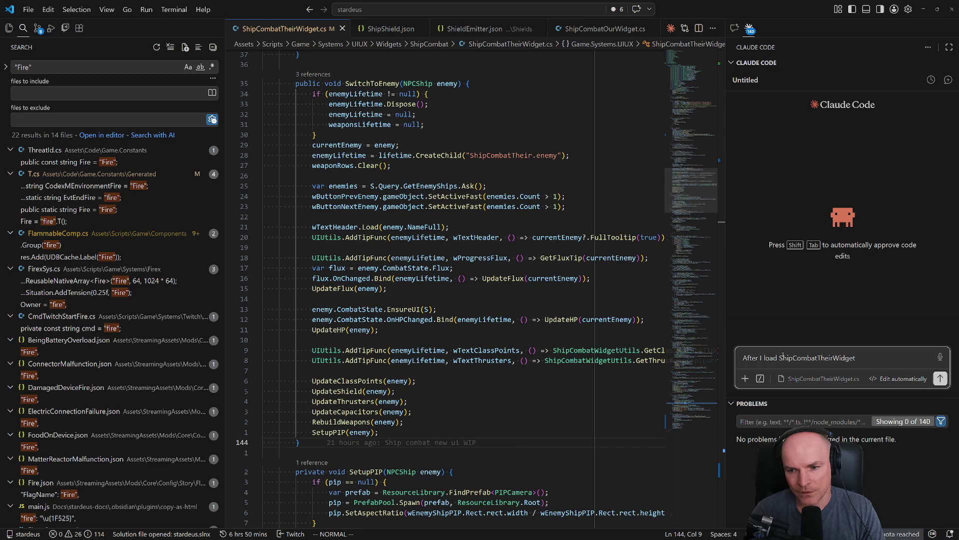
type("than once, the")
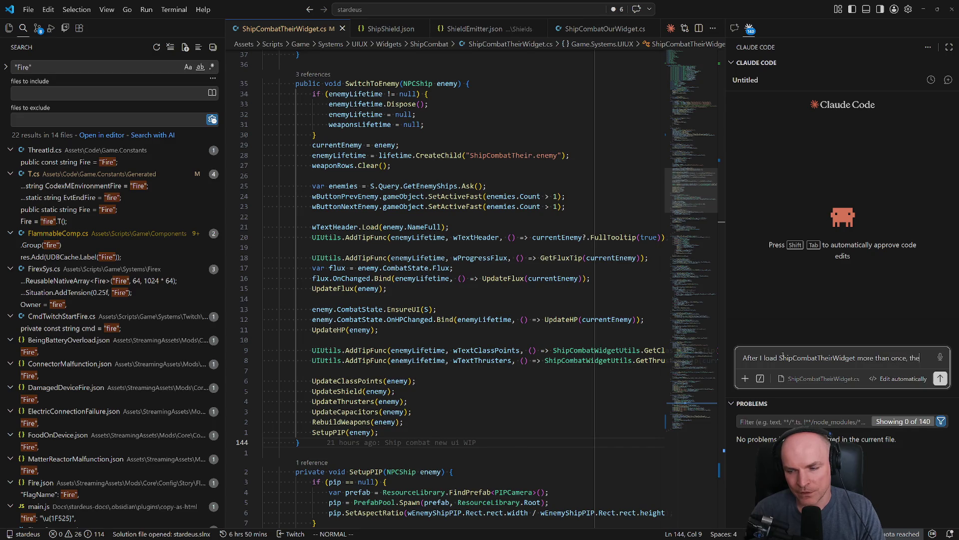
type(" second time it loads, t")
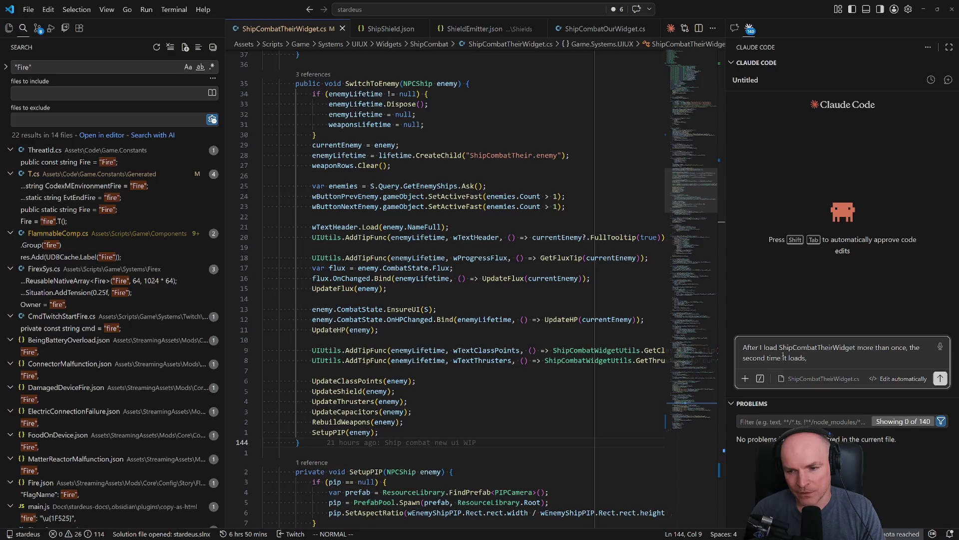
type("he m")
type("ain vertical layout doesn")
type("'t update. ")
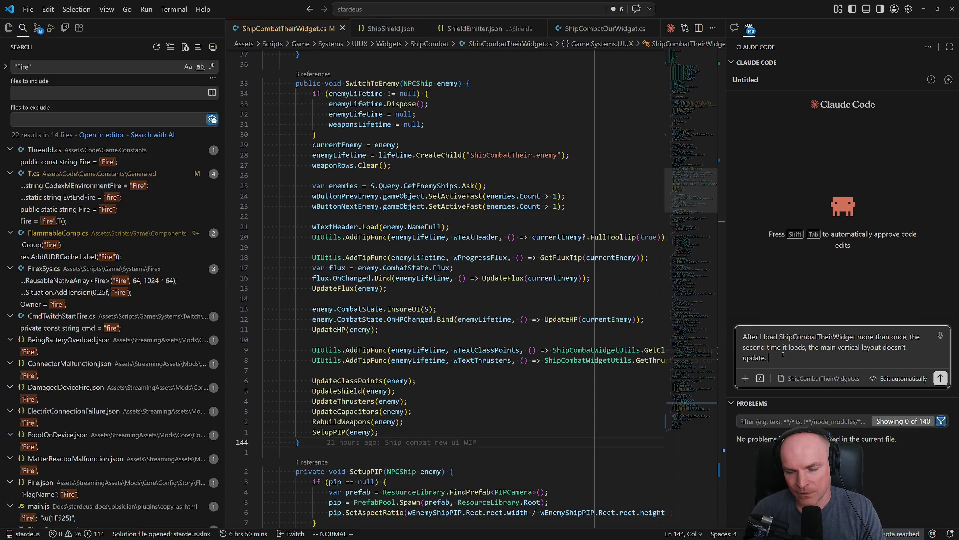
type("Force")
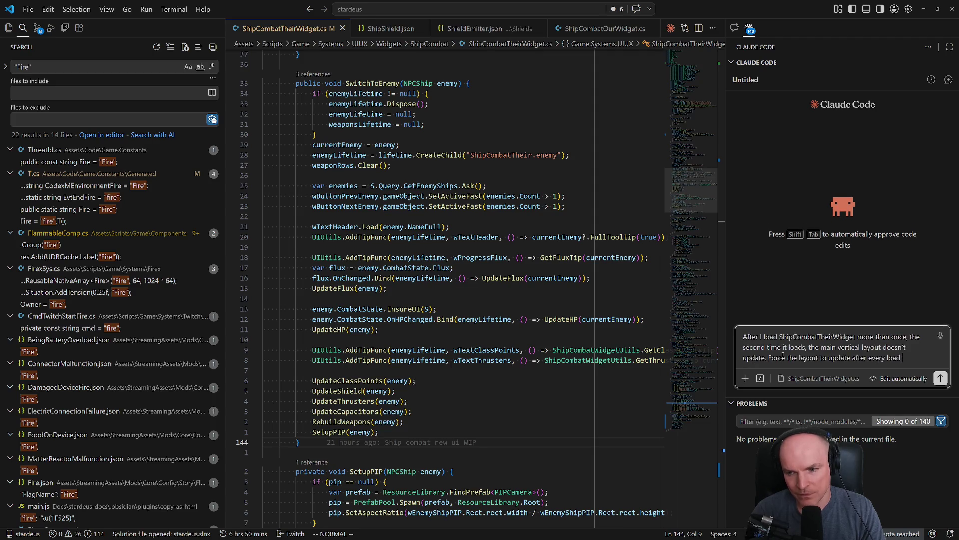
type("itchToEnemy.")
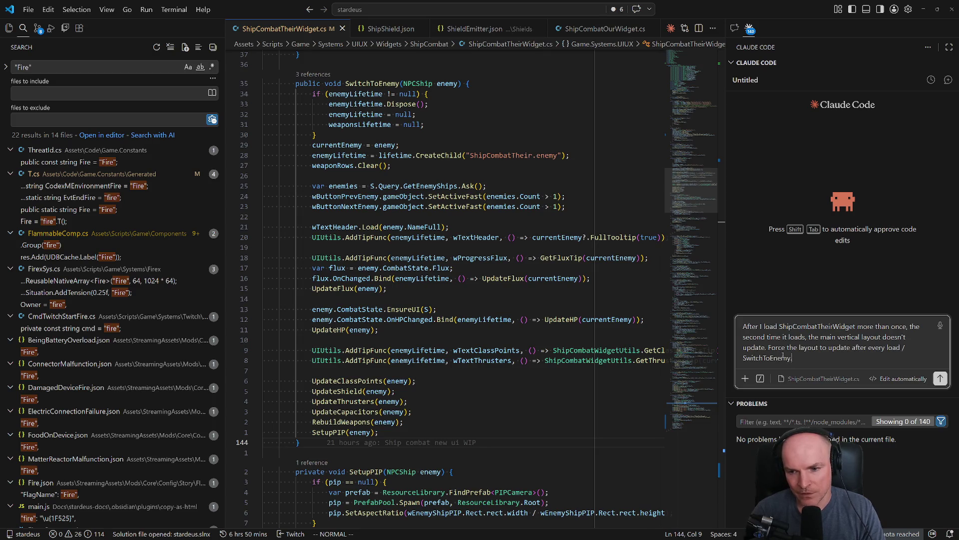
key("Return")
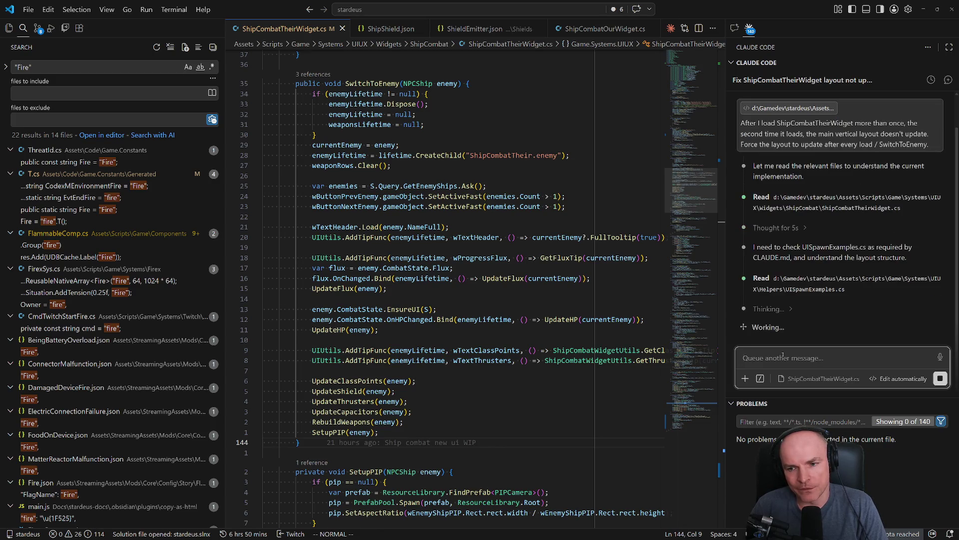
- Read Claude's Thinking, then reply that LayoutRebuilder rebuild for Rect after SwitchToEnemy didn't work
left_click(770, 309)
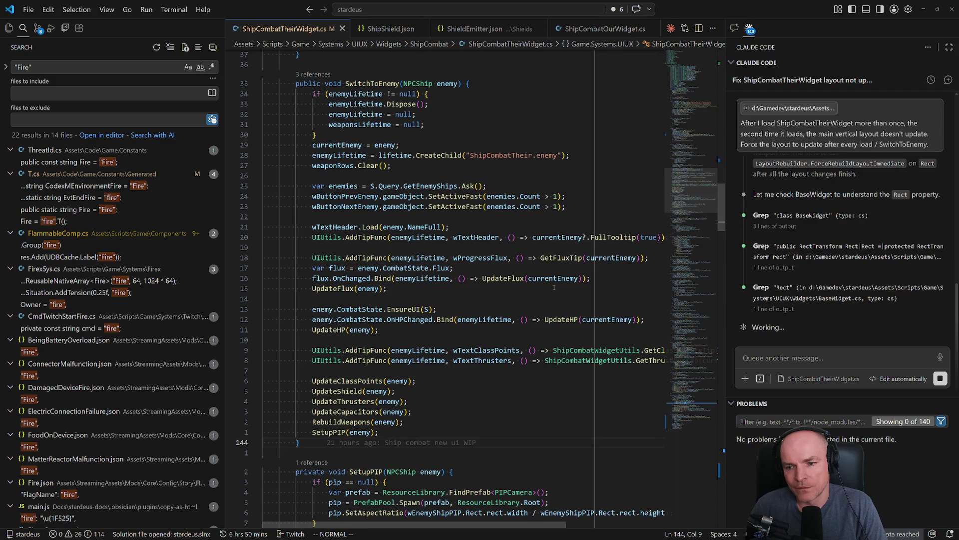
left_click(788, 358)
type("I tried ")
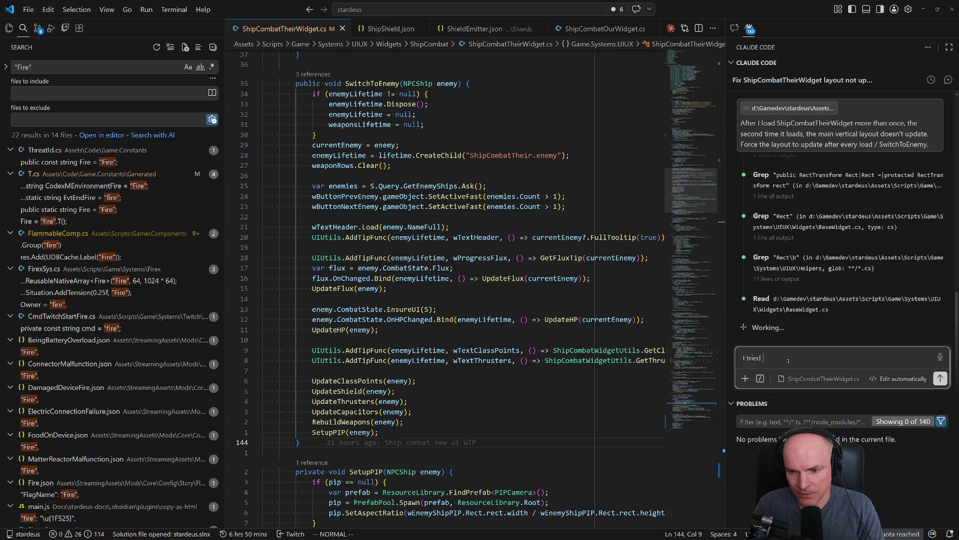
type("calling LayoutRebuilder re")
type("build for Rect after SwitchT")
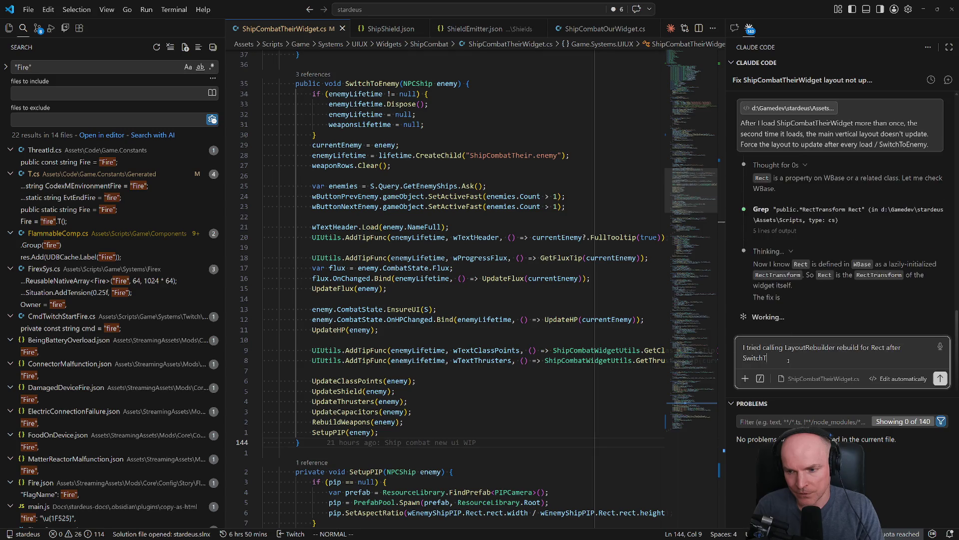
type("oEnemy and it didn't work")
key("Return")
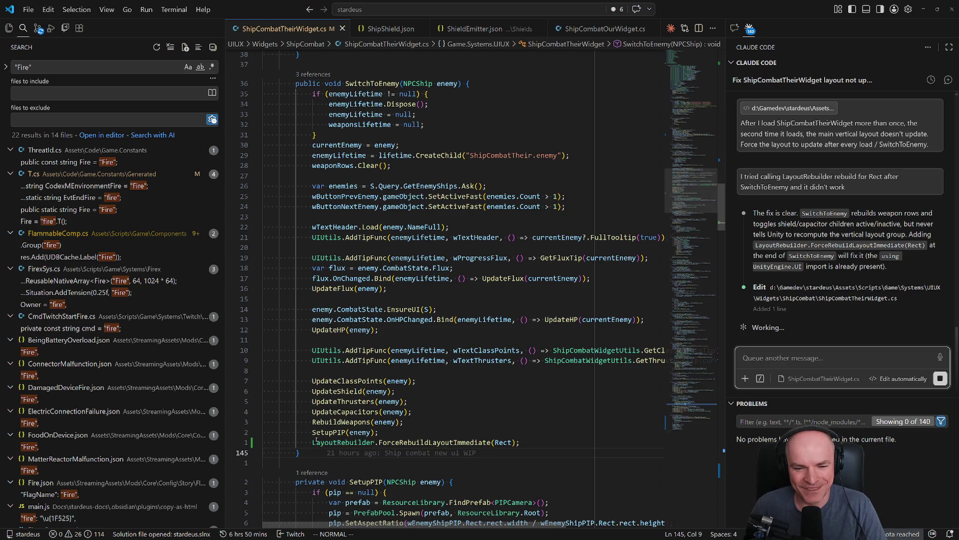
- Scroll the editor to review LayoutRebuilder.ForceRebuildLayoutImmediate(Rect) added after SetupPIP
scroll(450, 290, "down", 1)
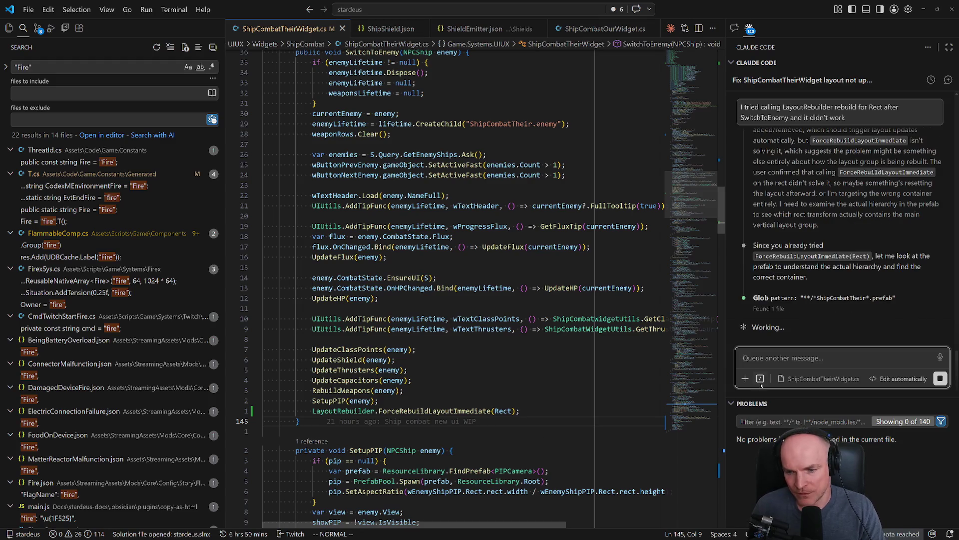
- Send Claude: 'there are multiple nested layout groups and content size fitters in the hierarchy'
type("the re")
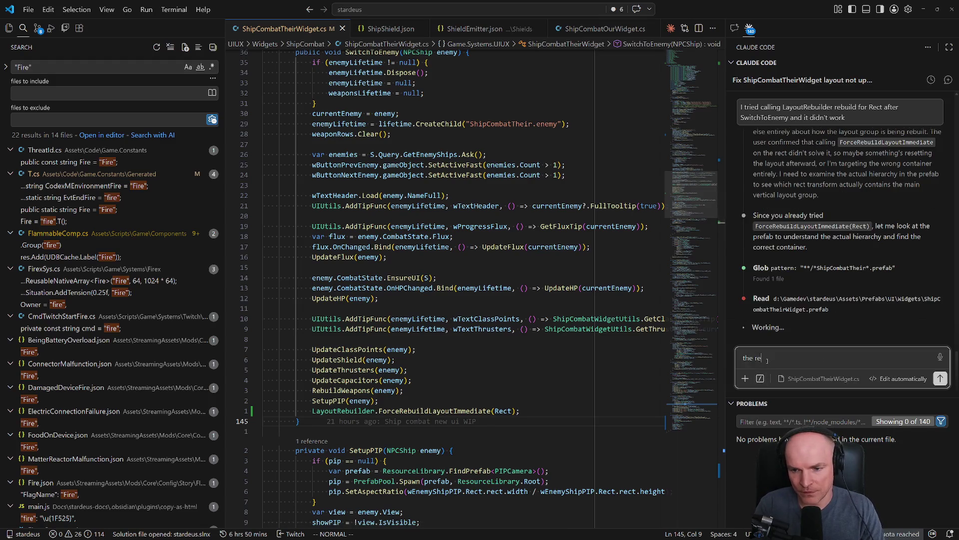
key("BackSpace")
key("BackSpace")
key("BackSpace")
type("re are multip")
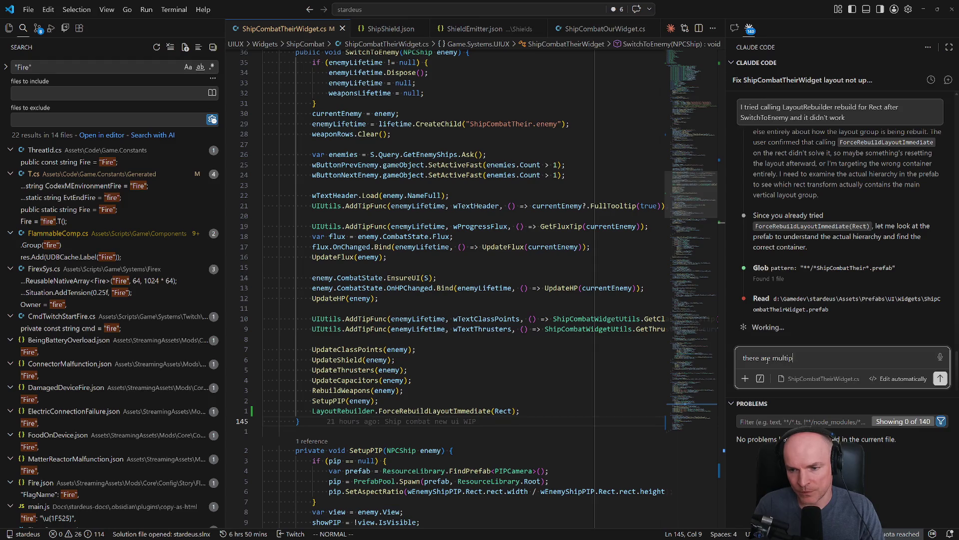
type("le nested layout ")
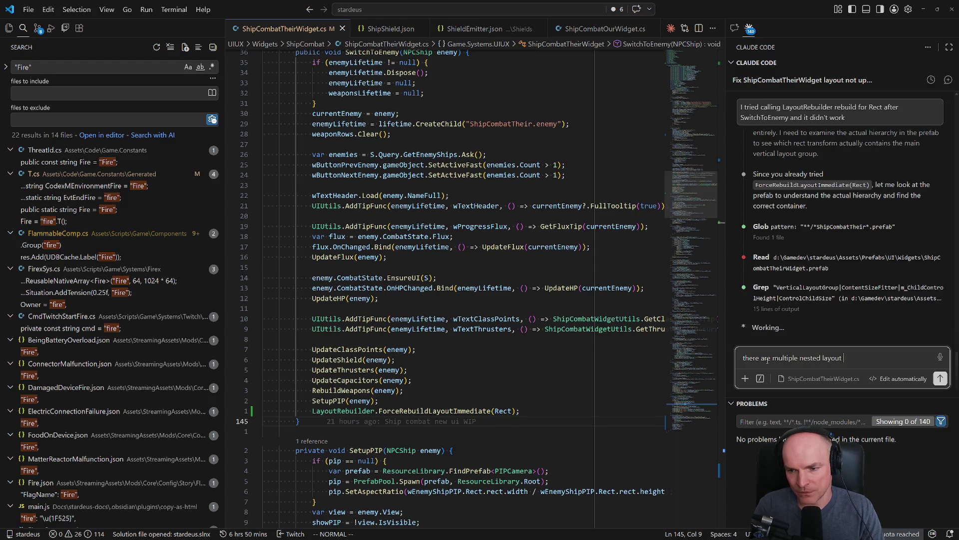
type("groups and conte")
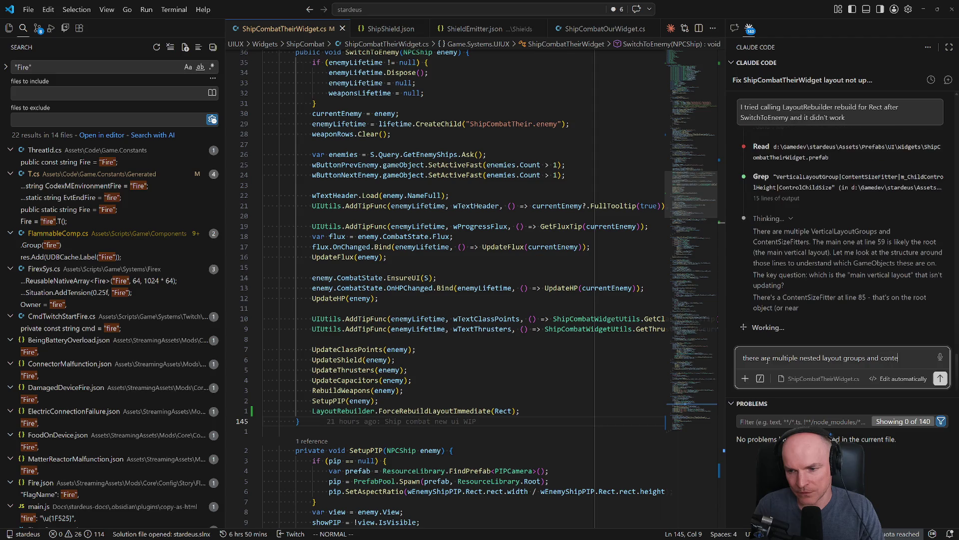
type("nt size fitter in the")
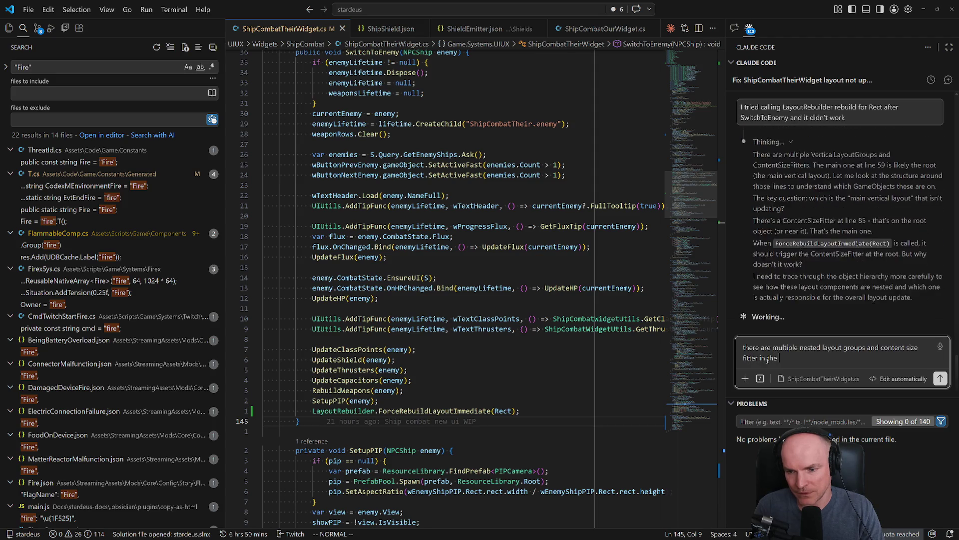
key("BackSpace")
key("BackSpace")
key("BackSpace")
type("s in the hieraer")
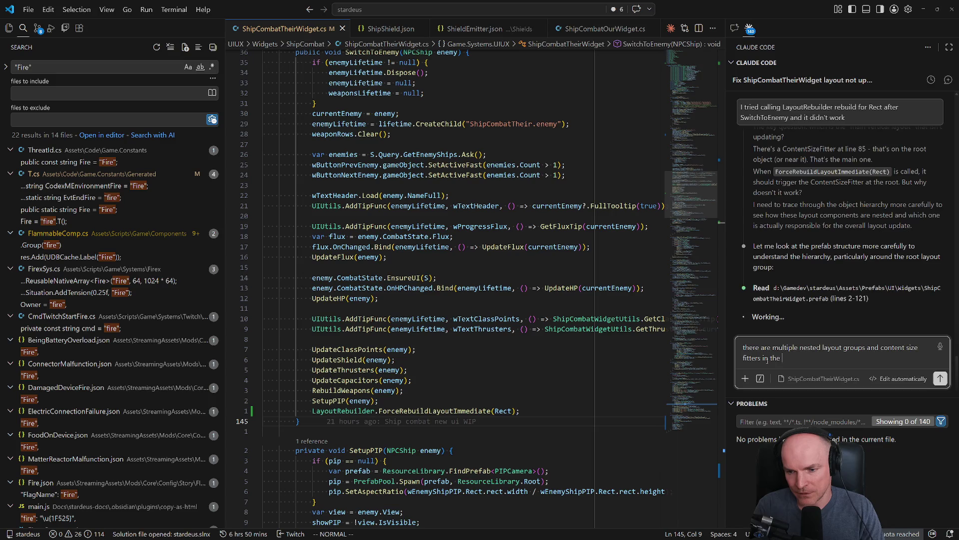
key("BackSpace")
key("BackSpace")
type("rchy")
key("Return")
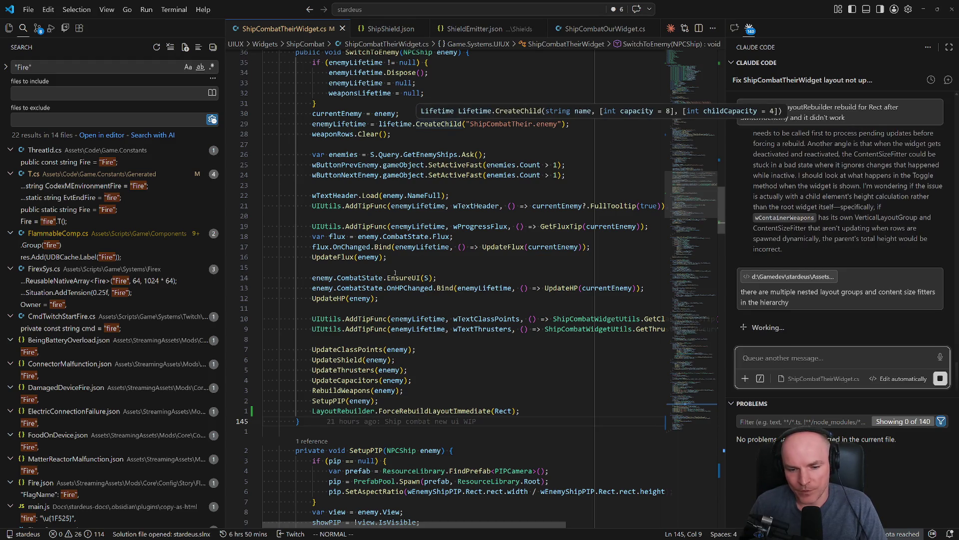
mouse_move(441, 420)
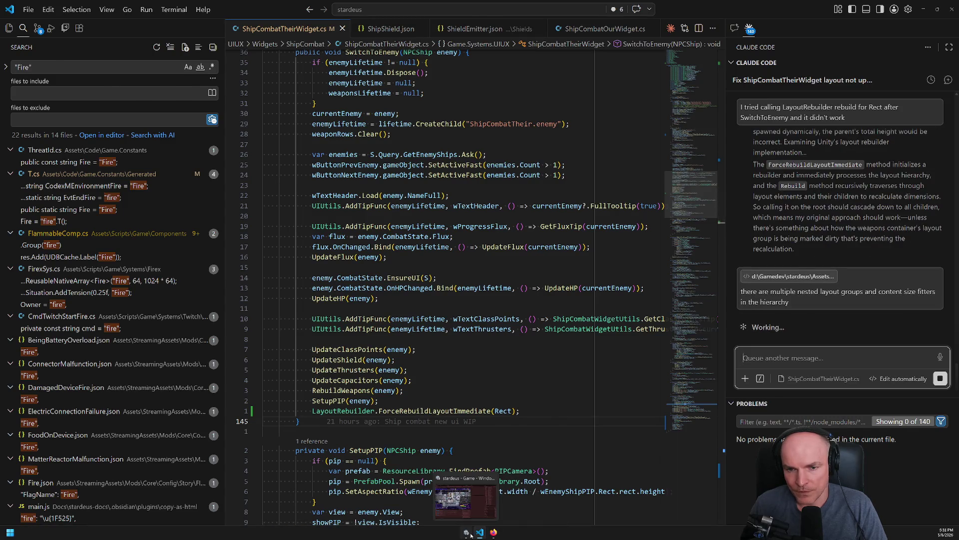
- In Unity, refresh the Dreadnought combat panel in the Game view, inspect the Flux bar, then return to VS Code
left_click(469, 533)
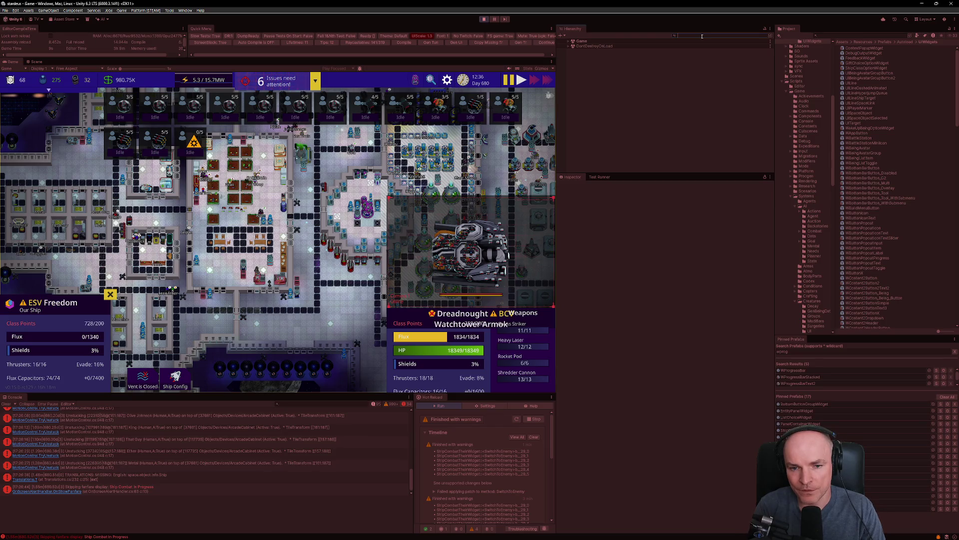
left_click(110, 295)
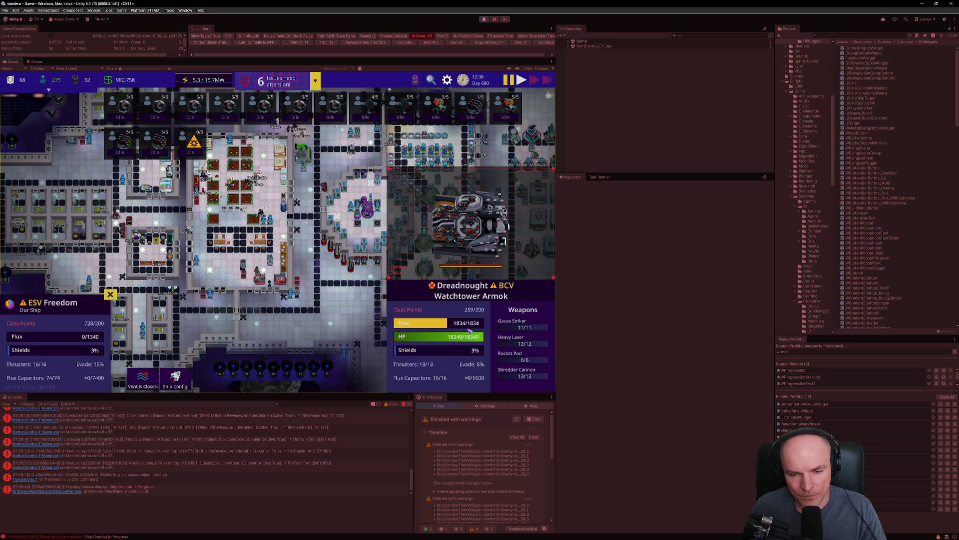
mouse_move(470, 331)
key("alt+Tab")
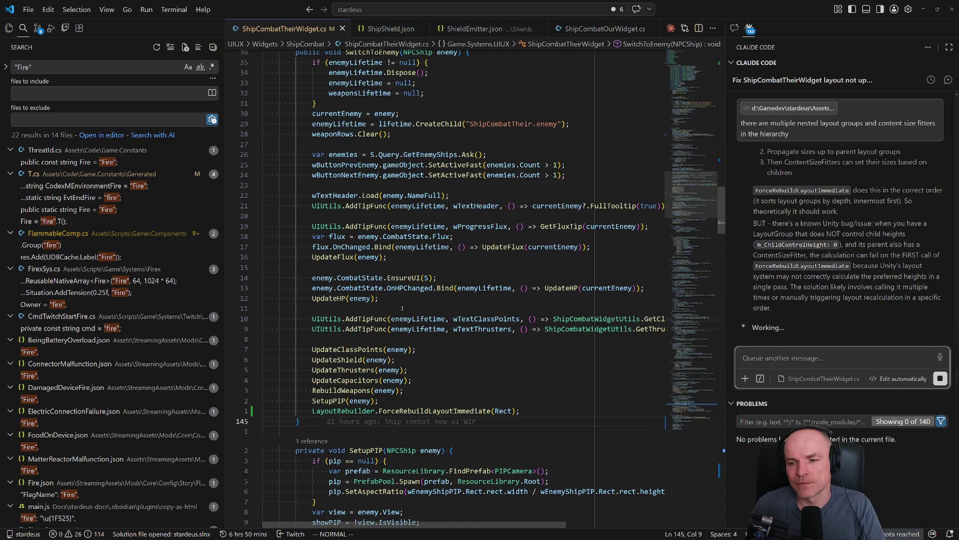
left_click(760, 379)
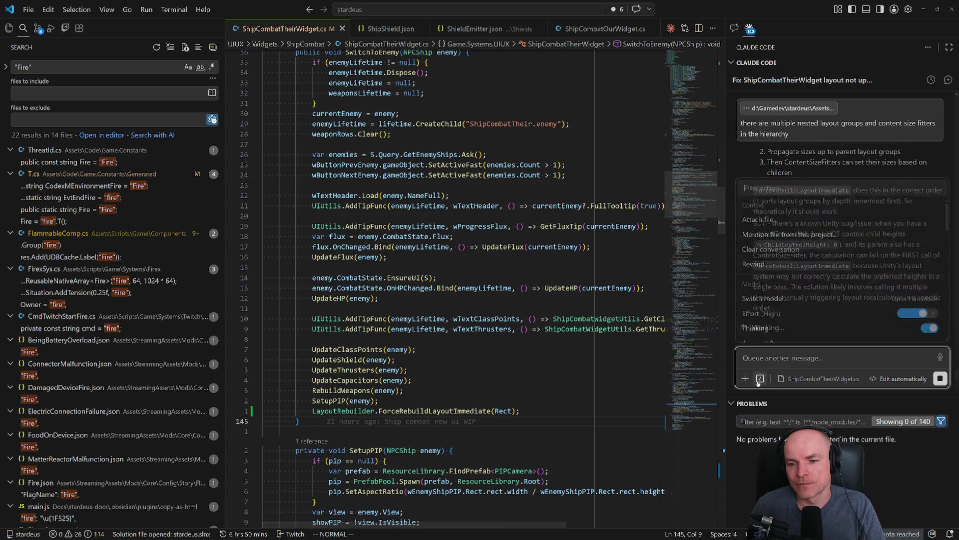
left_click(775, 281)
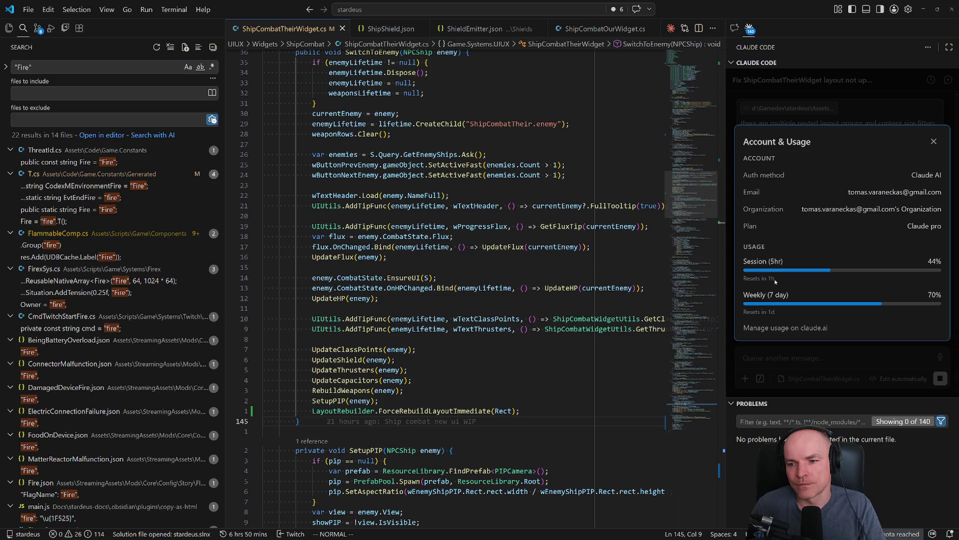
left_click(934, 142)
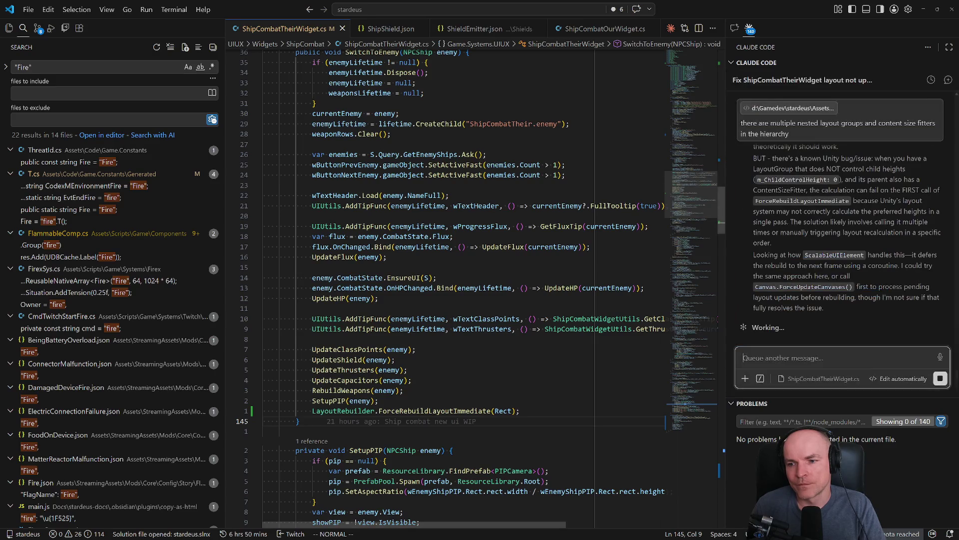
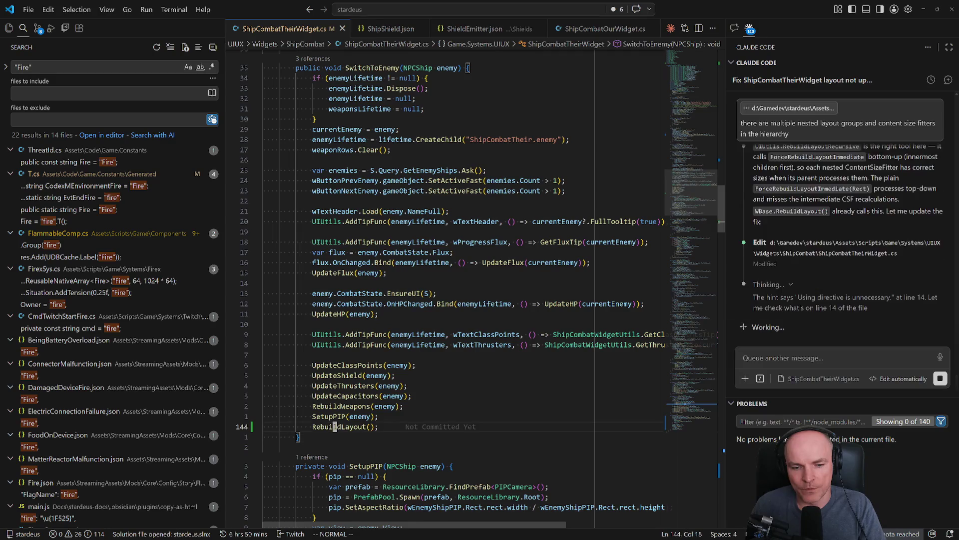
- Inspect the RebuildLayout and RebuildLayoutRecursive definitions, then return to ShipCombatTheirWidget.cs
left_click(333, 426, "ctrl")
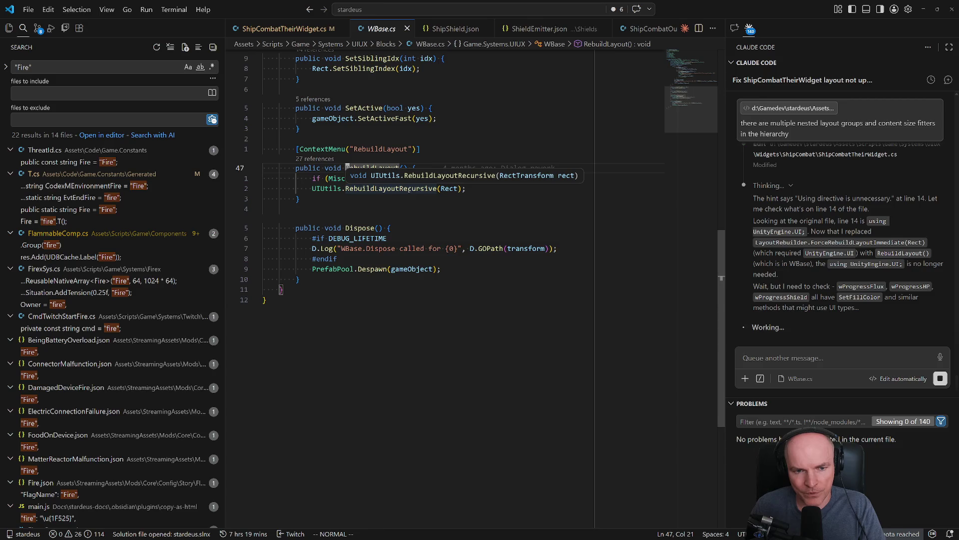
left_click(409, 189, "ctrl")
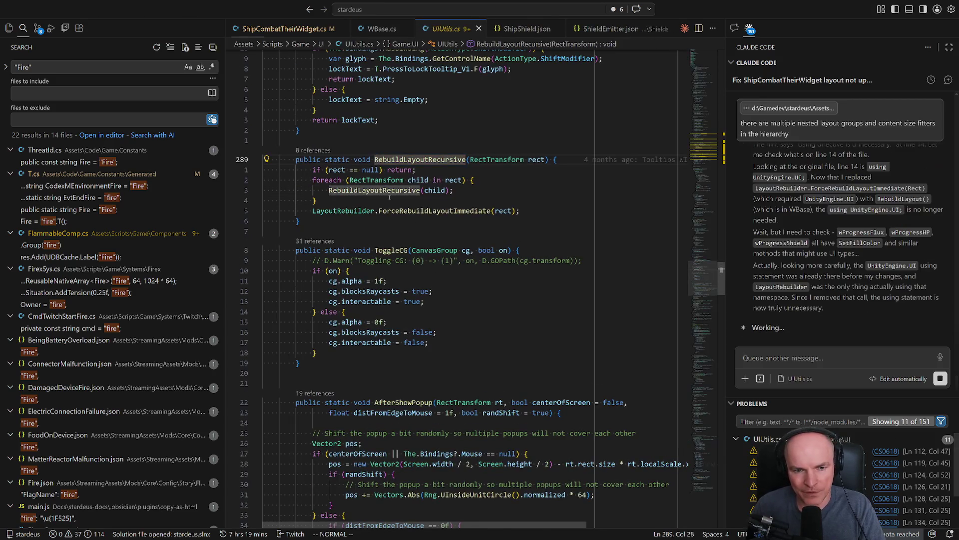
key("ctrl+o")
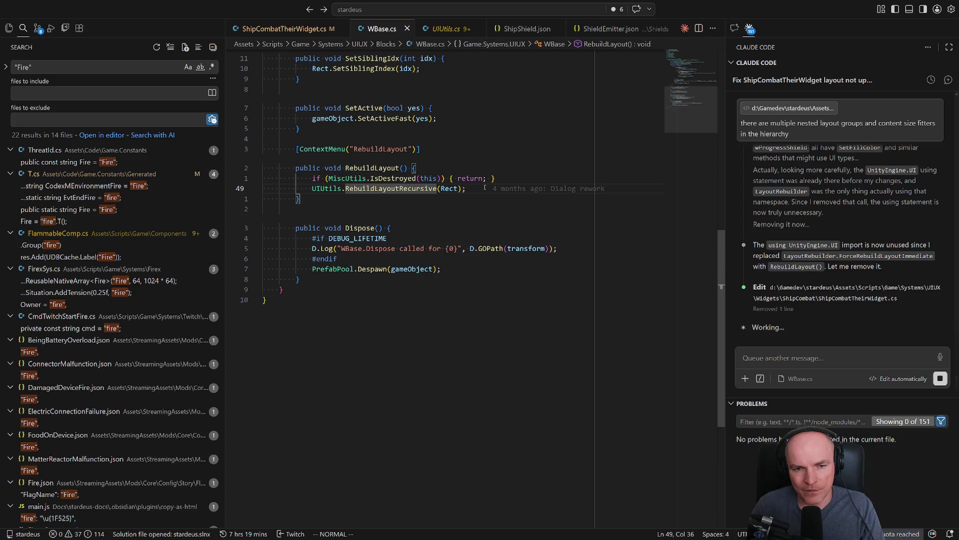
key("ctrl+o")
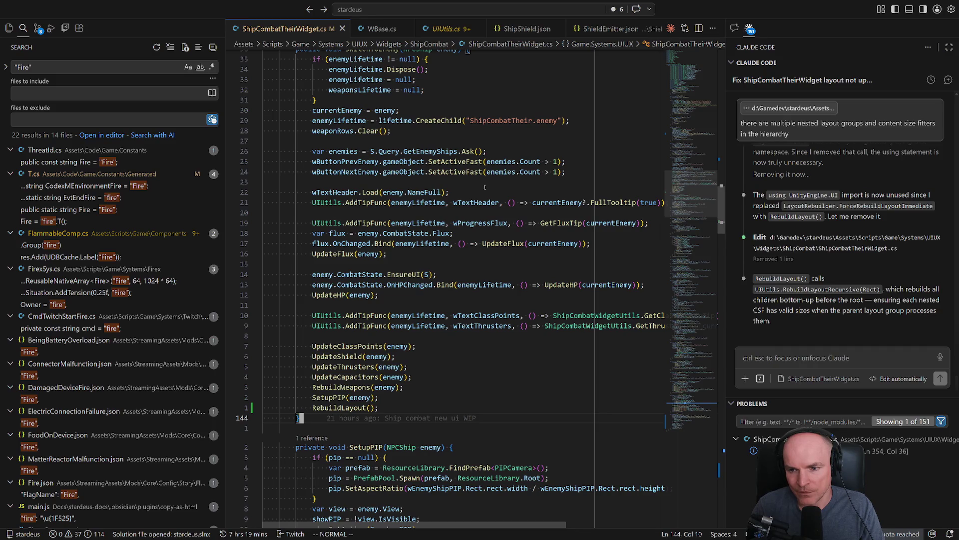
- Stop Unity play mode and bring up the seven pending source-control changes
key("alt+Tab")
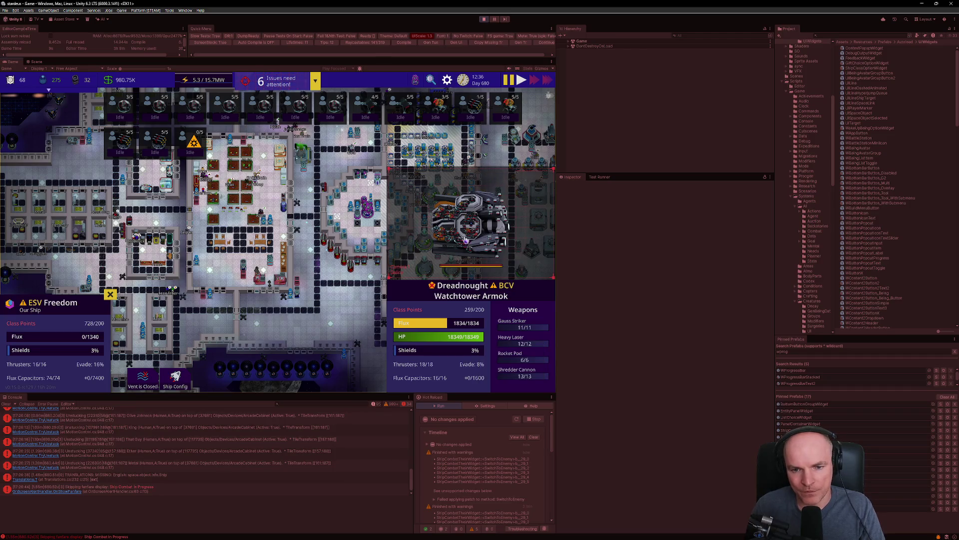
left_click(485, 20)
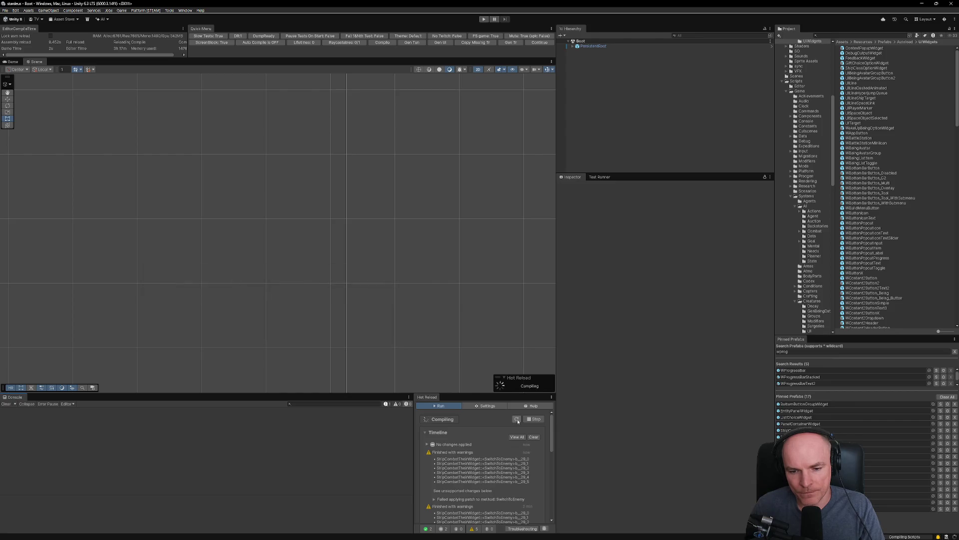
key("alt+Tab")
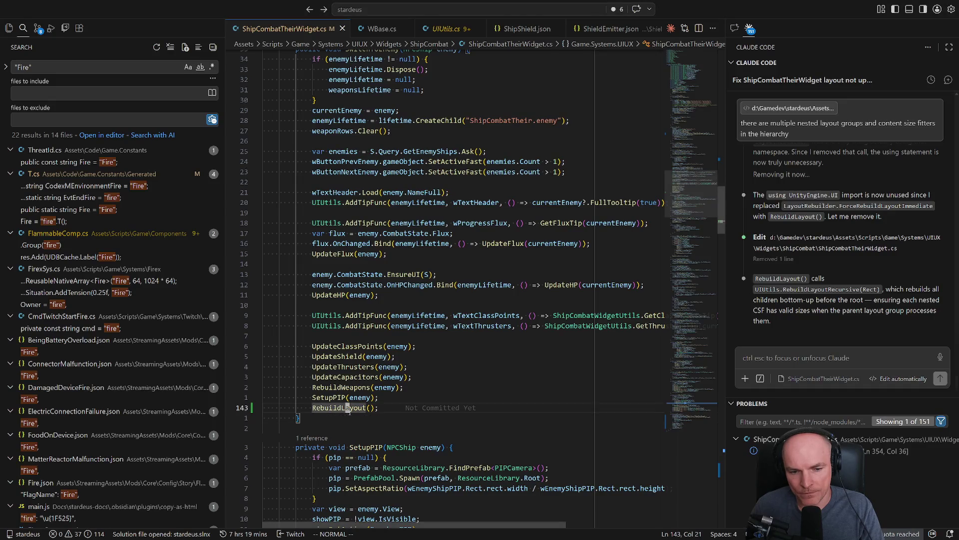
key("alt+Tab")
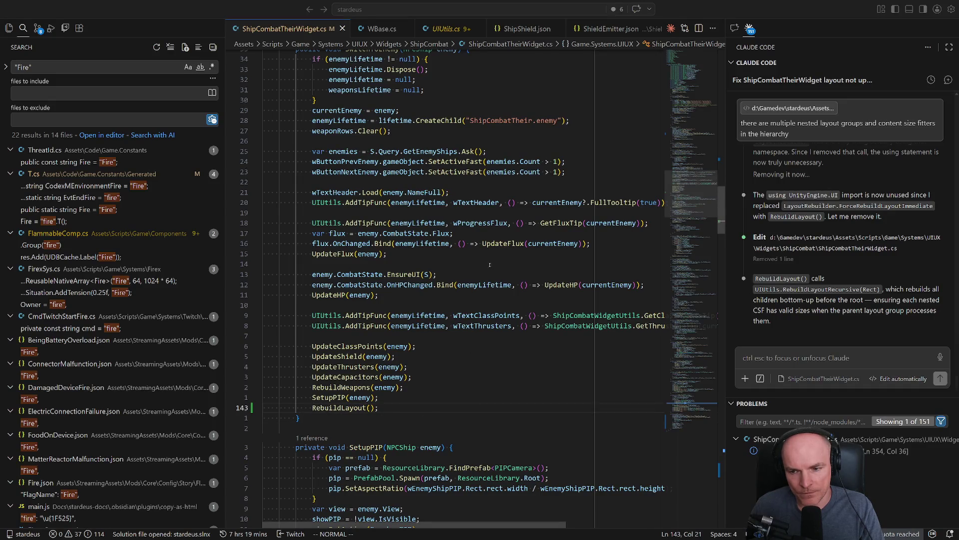
left_click(38, 28)
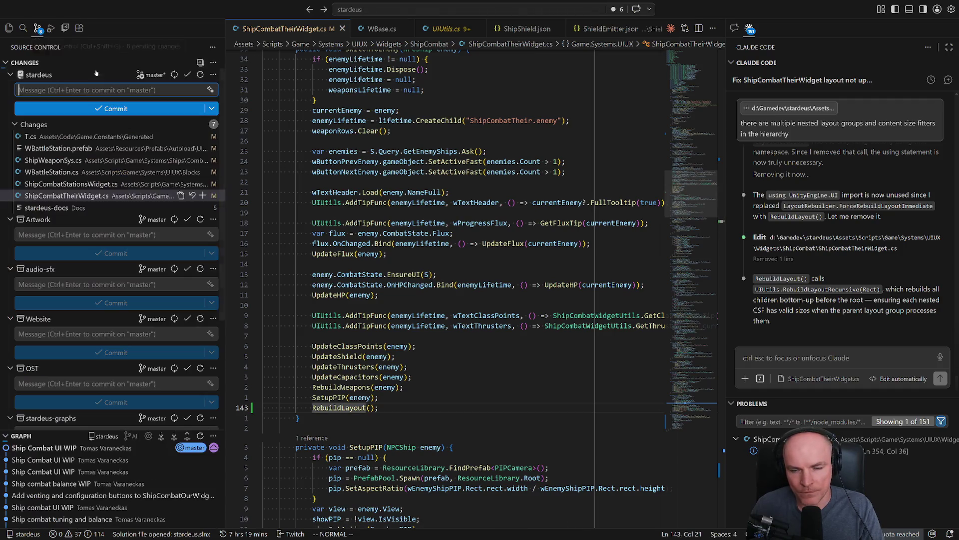
- Review diffs of ShipWeaponSys.cs, WBattleStation.cs, ShipCombatStationsWidget.cs and ShipCombatTheirWidget.cs's Cleanup/RebuildLayout changes
left_click(67, 157)
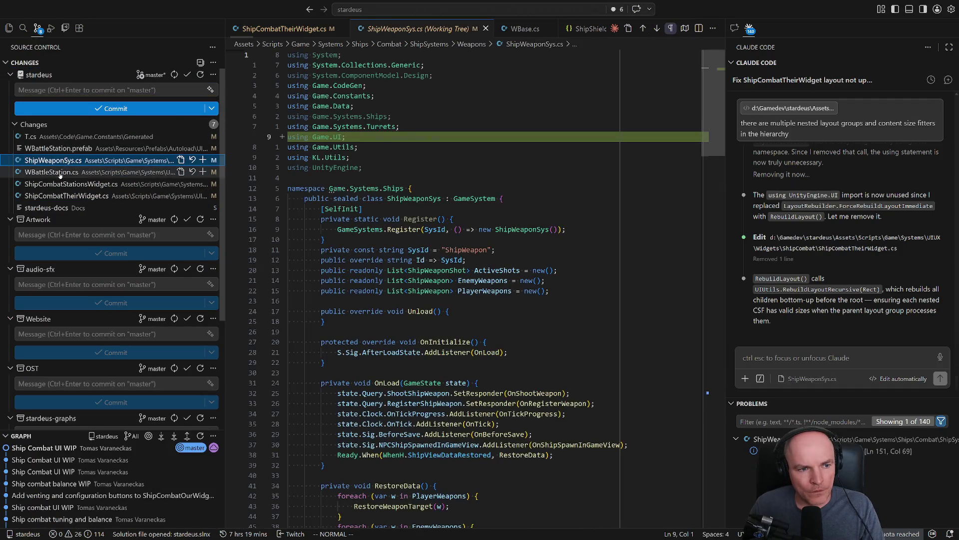
left_click(57, 172)
left_click(56, 184)
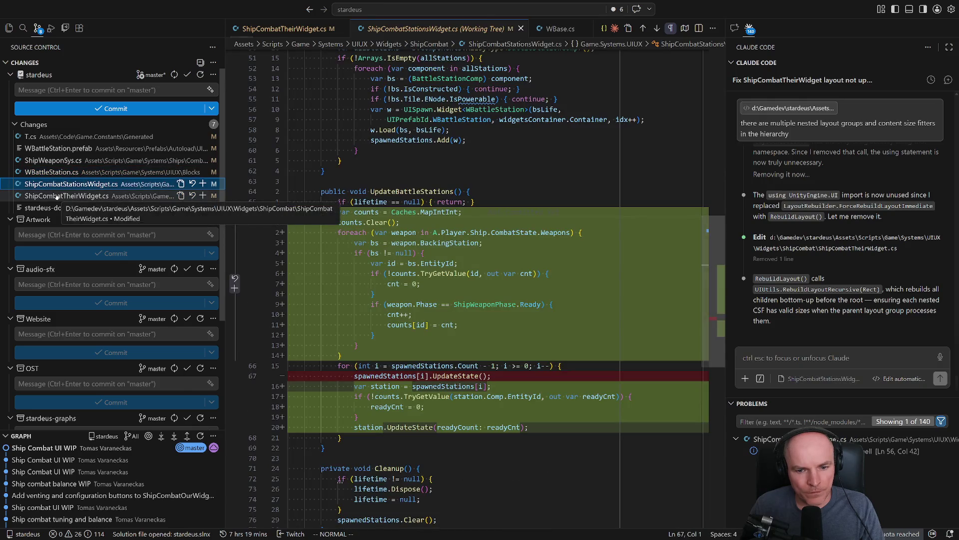
left_click(56, 196)
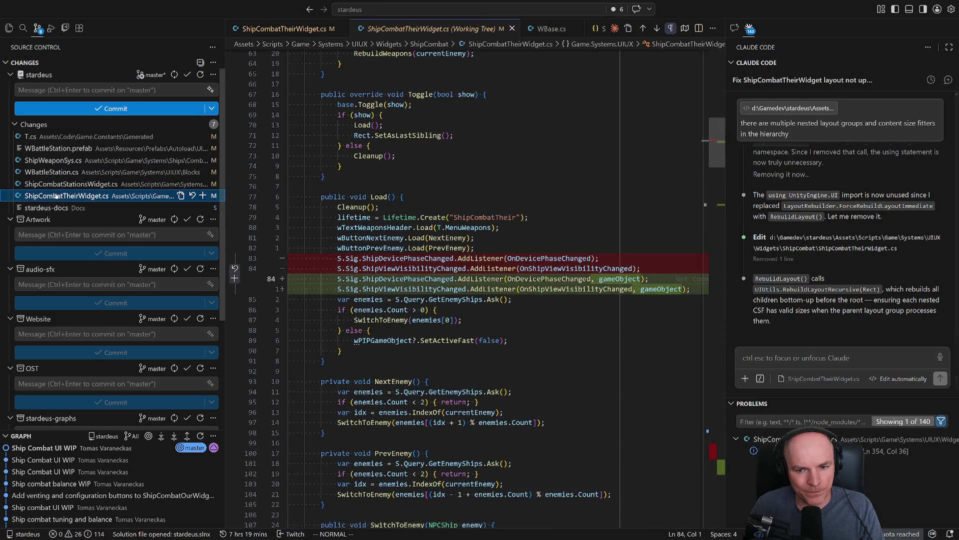
left_click(718, 456)
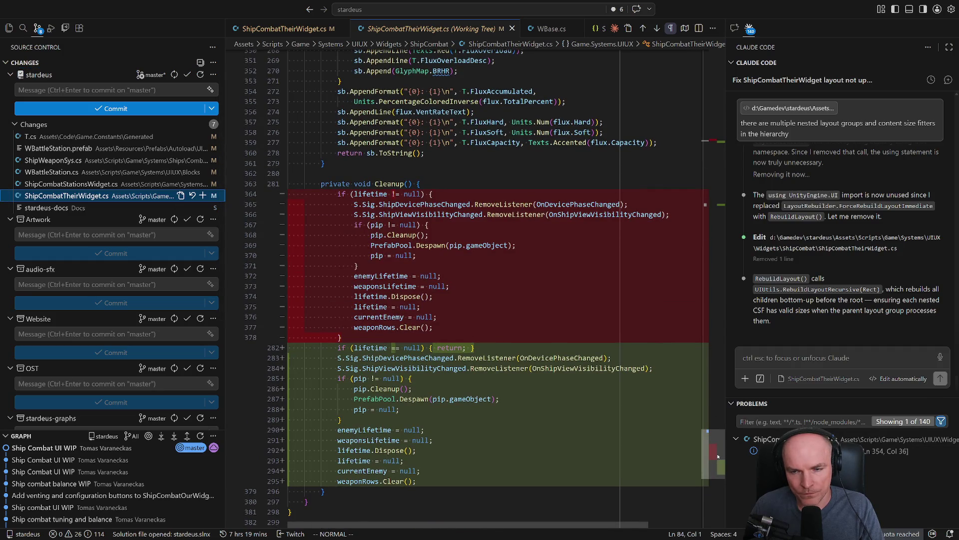
left_click(720, 205)
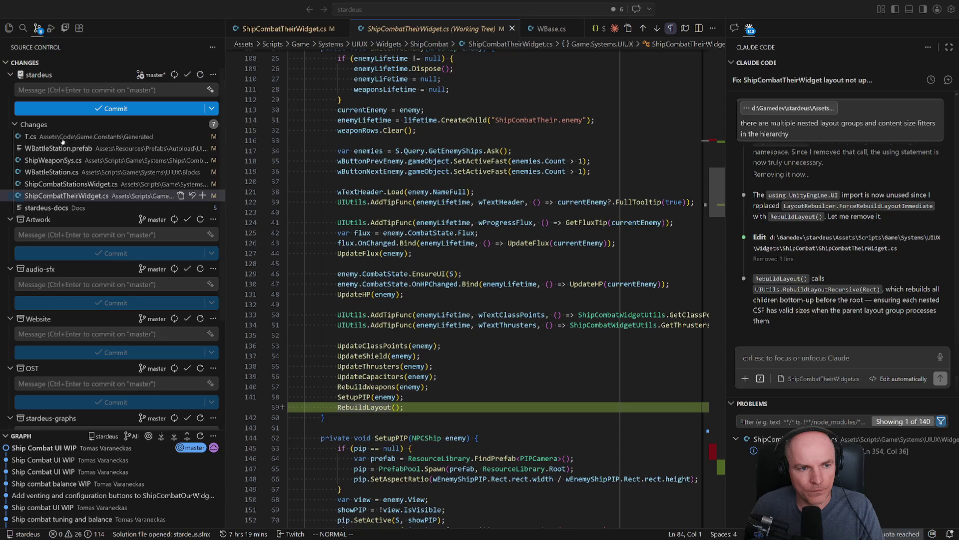
- Check the T.cs diff's added VerbFireWeaponShort entry, then return to Unity
left_click(50, 136)
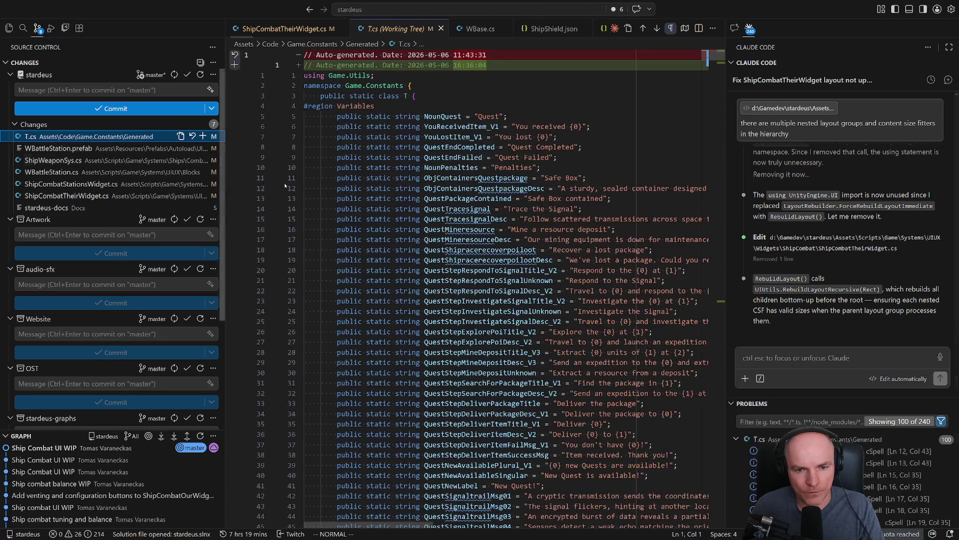
left_click(721, 301)
left_click(723, 302)
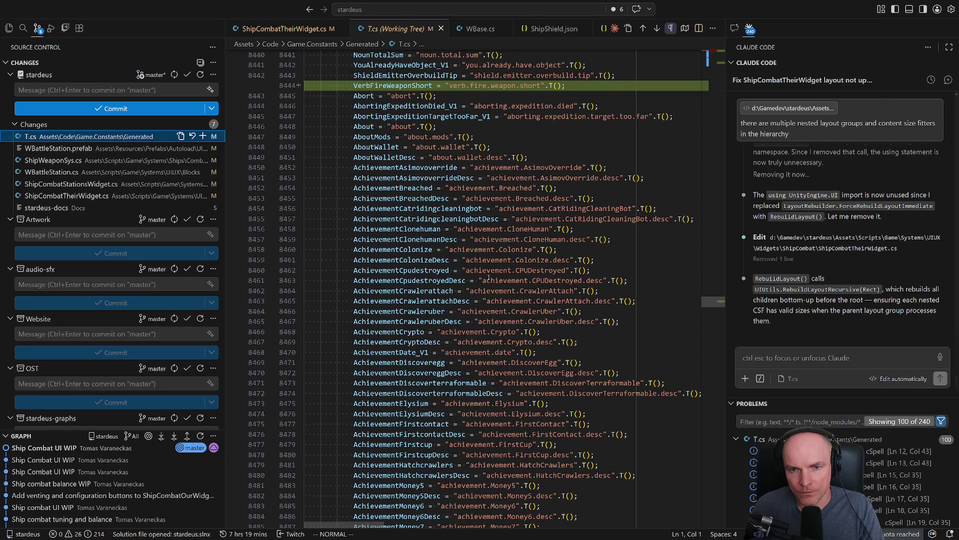
key("alt+Tab")
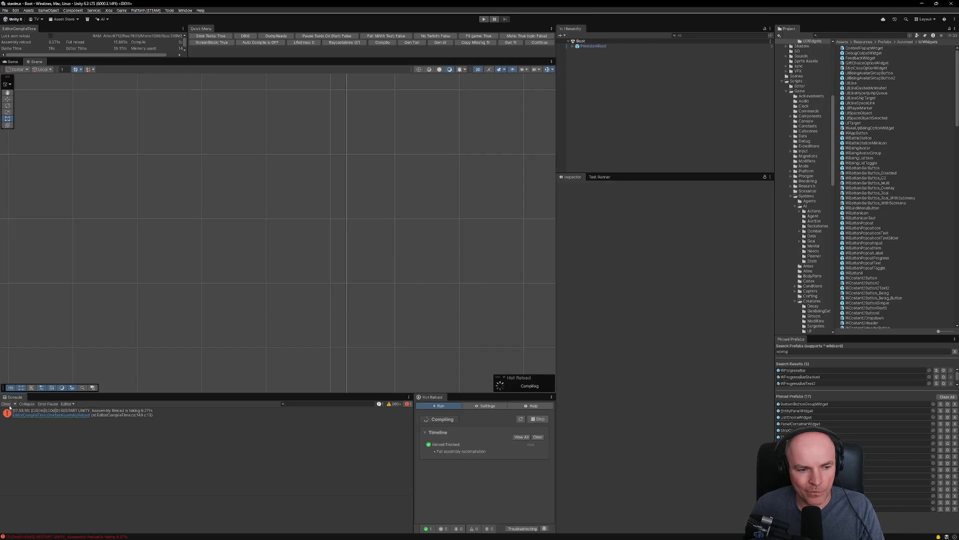
- Clear the Unity console, enter Play mode and continue the saved Stardeus game
left_click(7, 405)
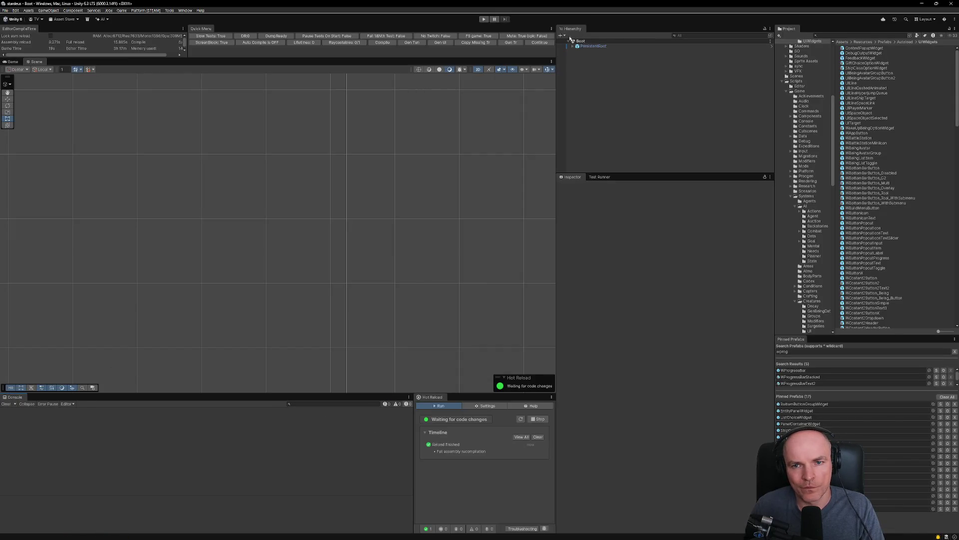
left_click(548, 44)
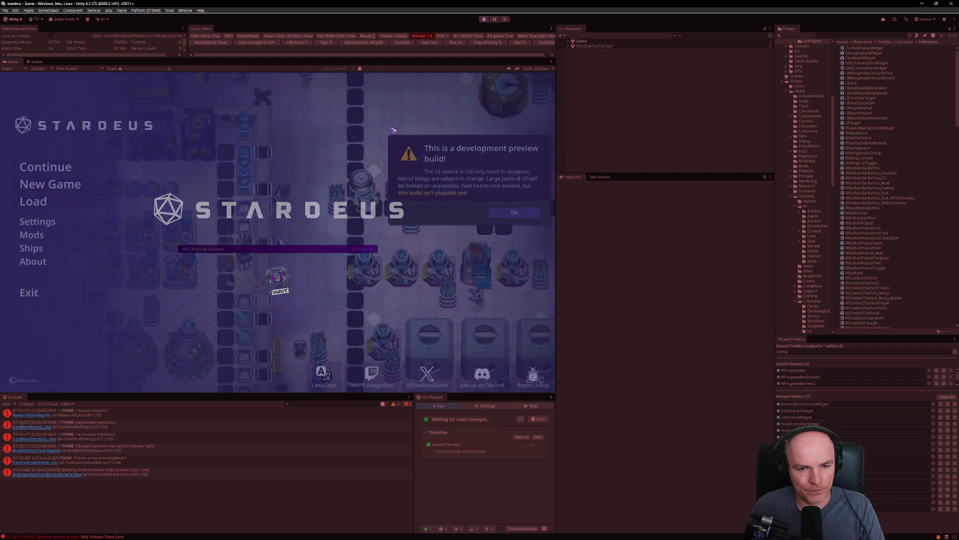
left_click(514, 213)
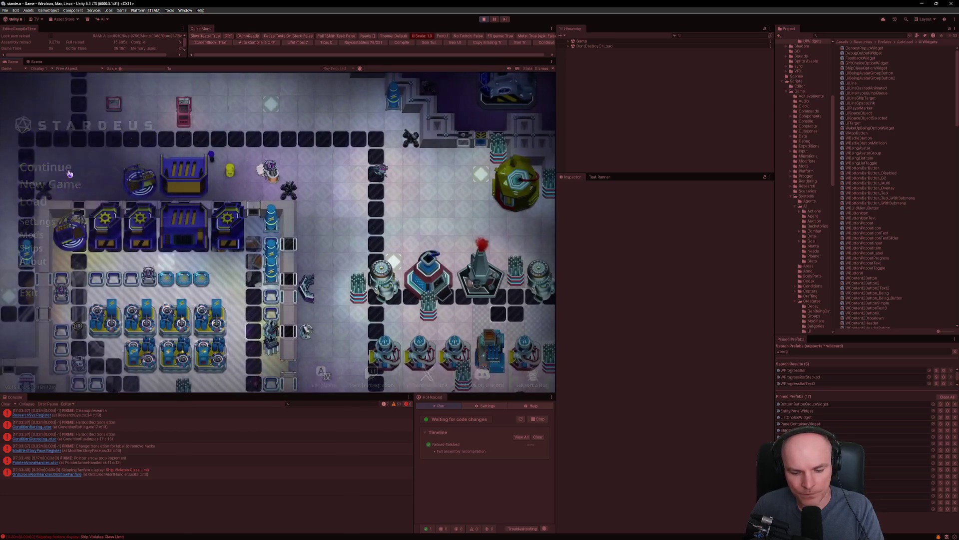
scroll(296, 256, "up", 5)
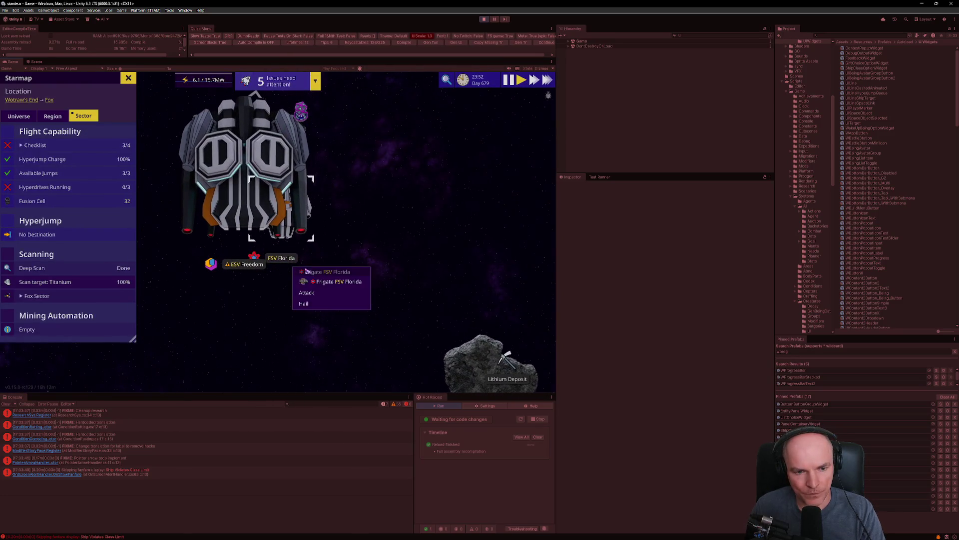
- On the starmap, order ESV Freedom to attack the pirate dreadnought BCV Watchtower Armok
left_click(128, 79)
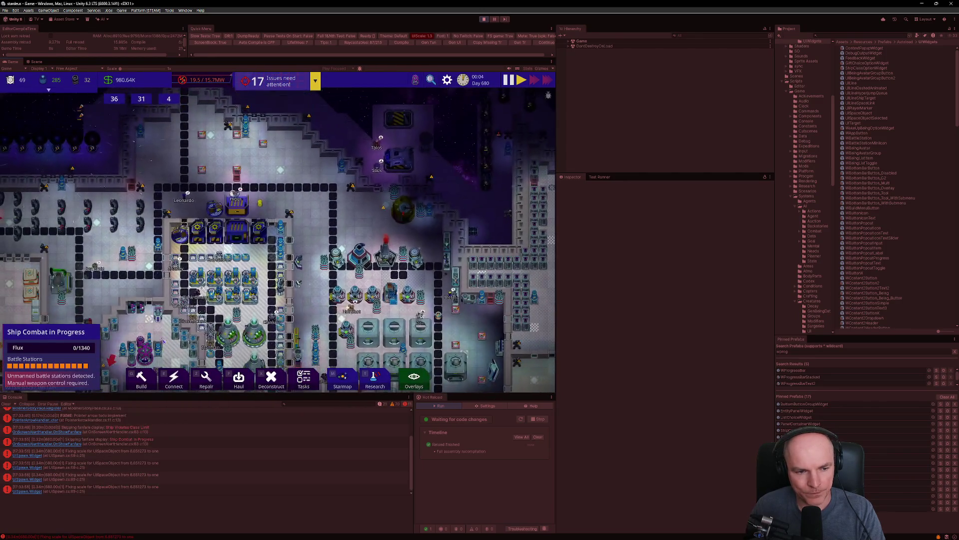
left_click(70, 332)
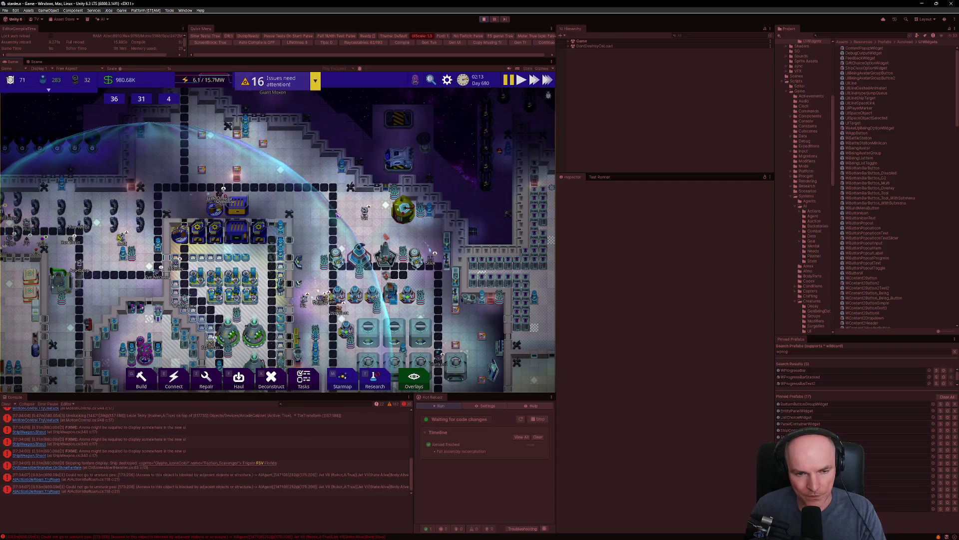
key("m")
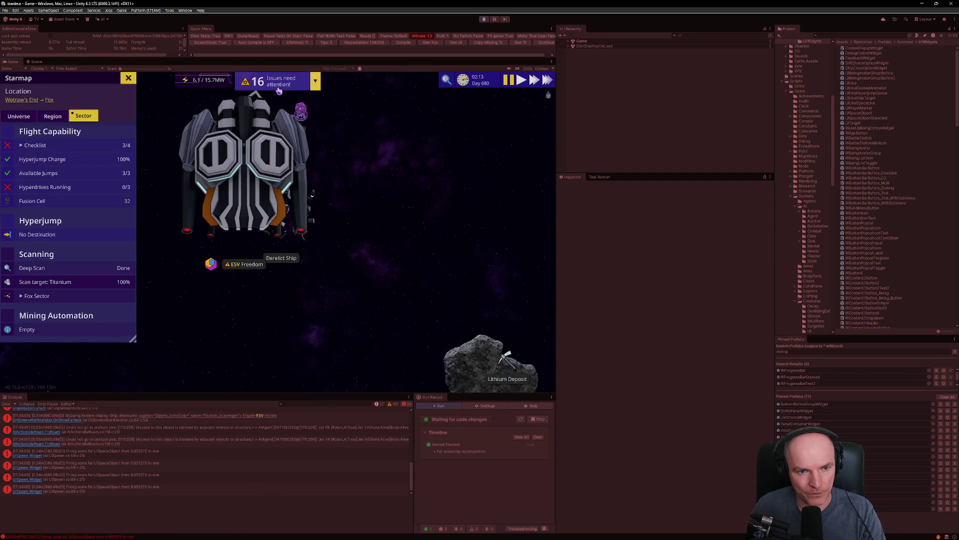
scroll(325, 220, "down", 3)
scroll(384, 252, "up", 4)
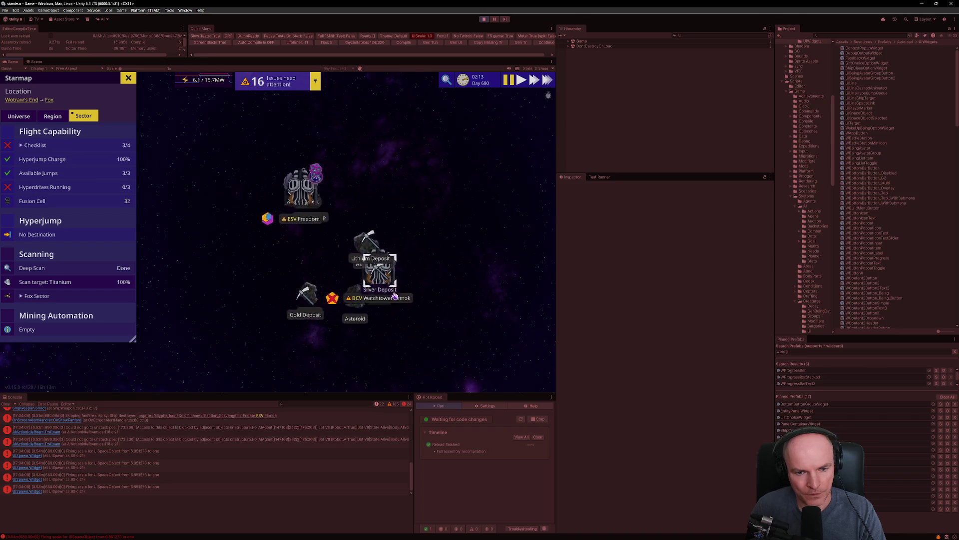
right_click(389, 257)
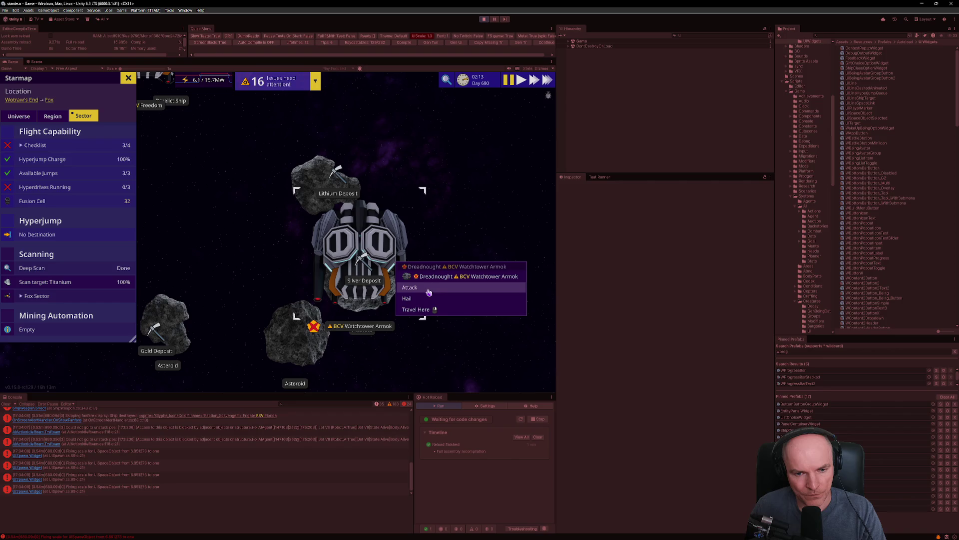
left_click(429, 288)
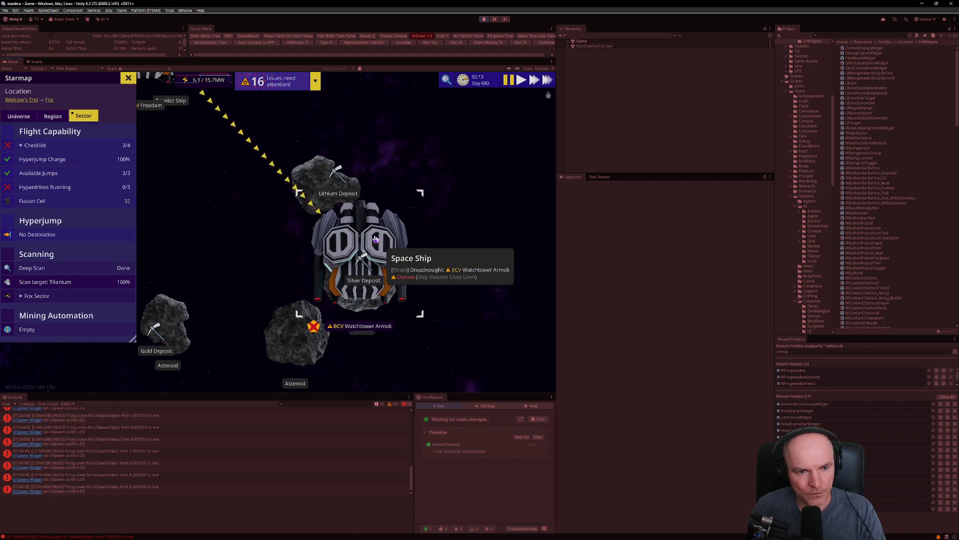
- Enable sandbox via the dev console and teleport ESV Freedom next to the dreadnought
key("grave")
key("Return")
right_click(376, 239)
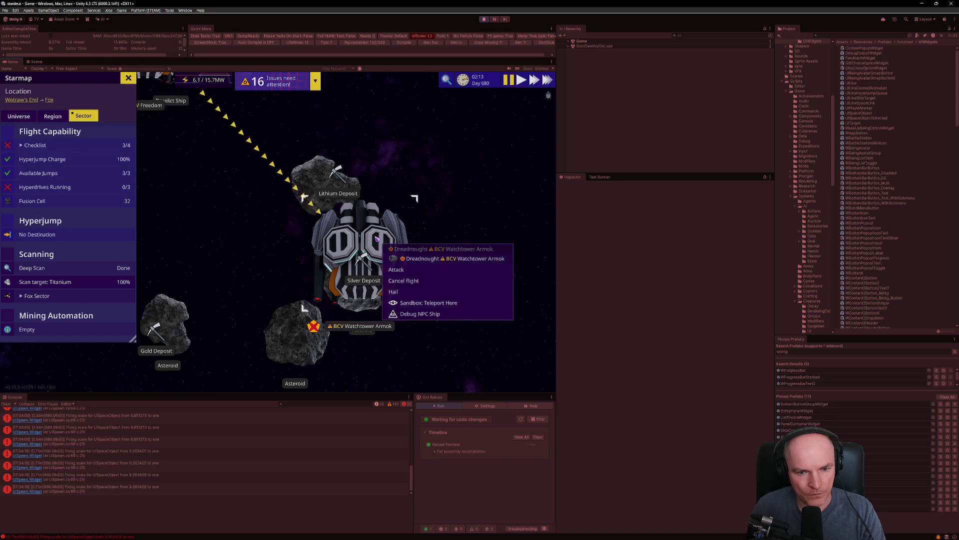
left_click(429, 302)
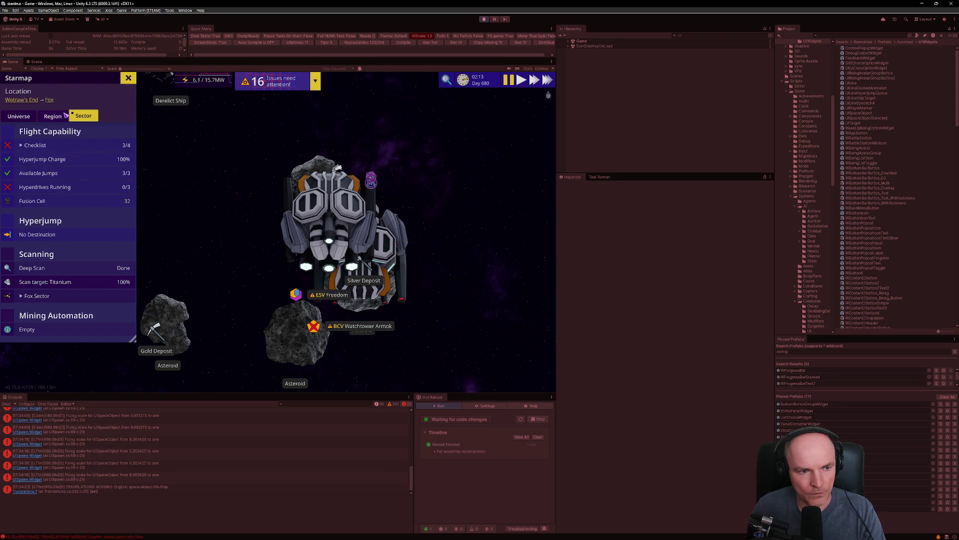
key("grave")
key("grave")
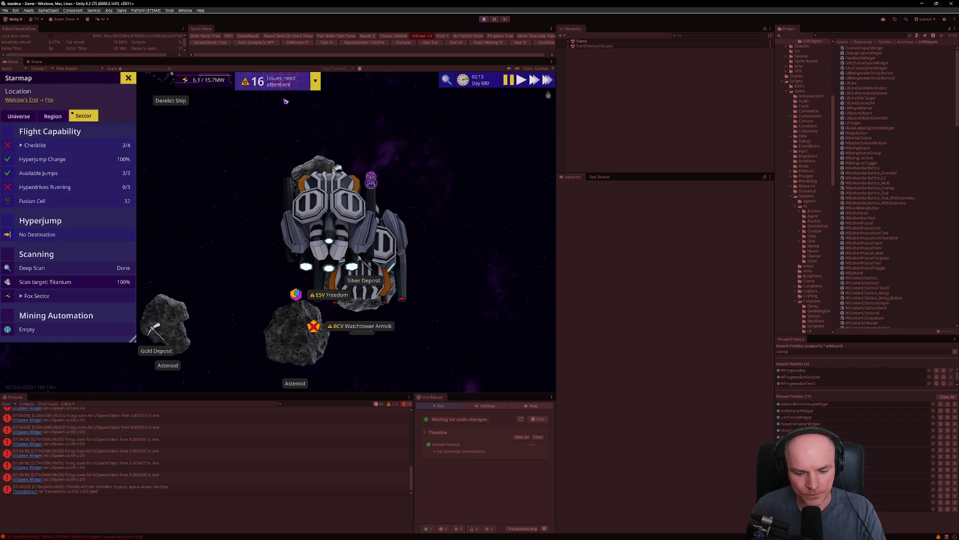
key("Escape")
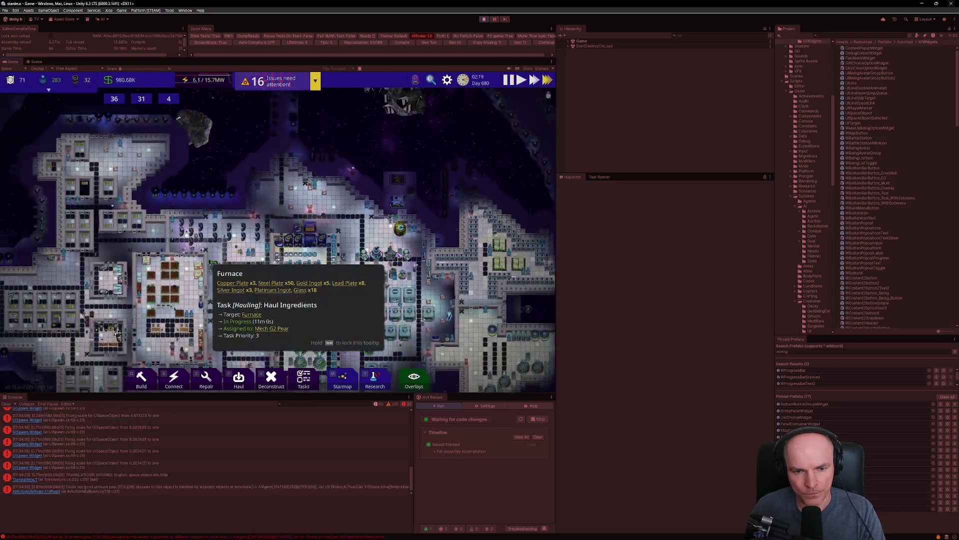
- Return to the ship view and open the ship combat panel against Watchtower Armok
scroll(399, 255, "down", 5)
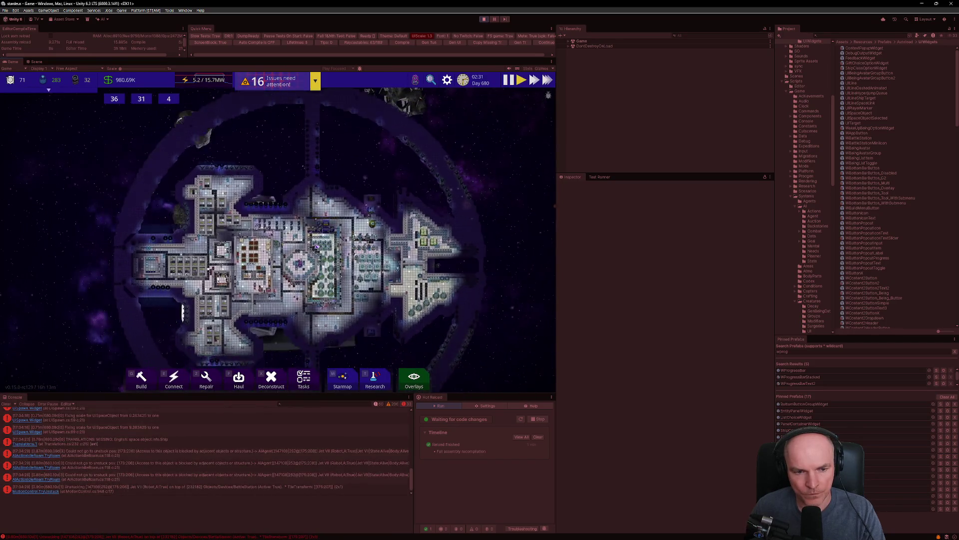
scroll(316, 246, "down", 3)
left_click(400, 249)
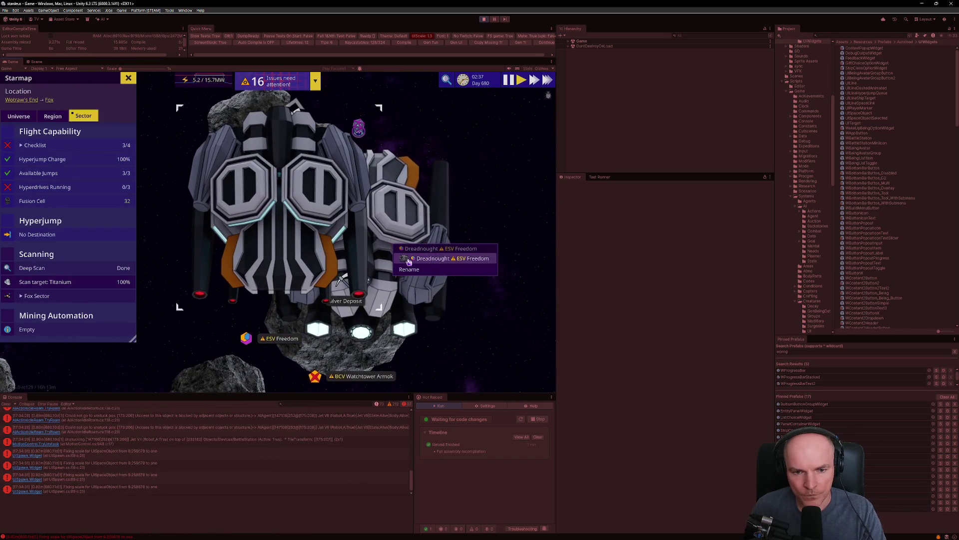
left_click(409, 258)
scroll(390, 214, "up", 3)
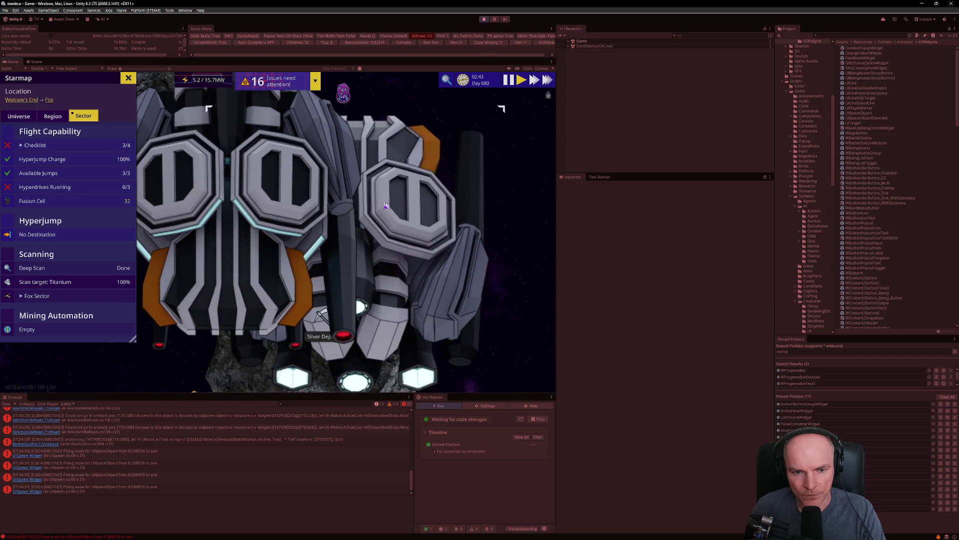
scroll(379, 250, "down", 3)
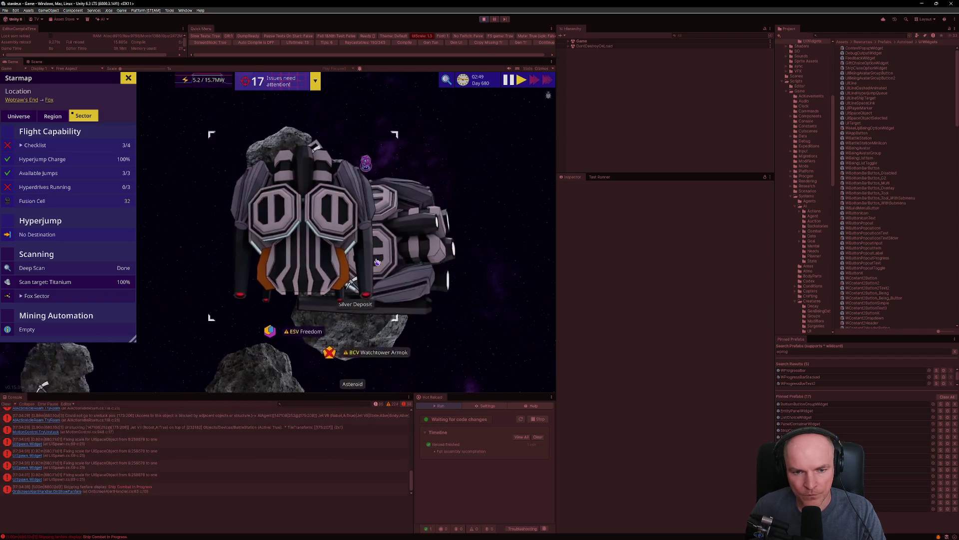
scroll(378, 262, "up", 2)
left_click(64, 334)
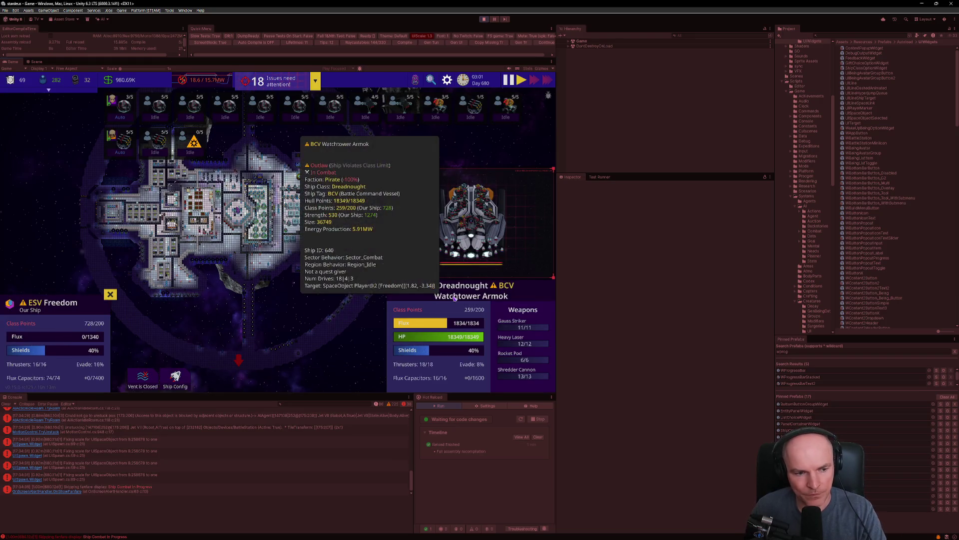
mouse_move(465, 324)
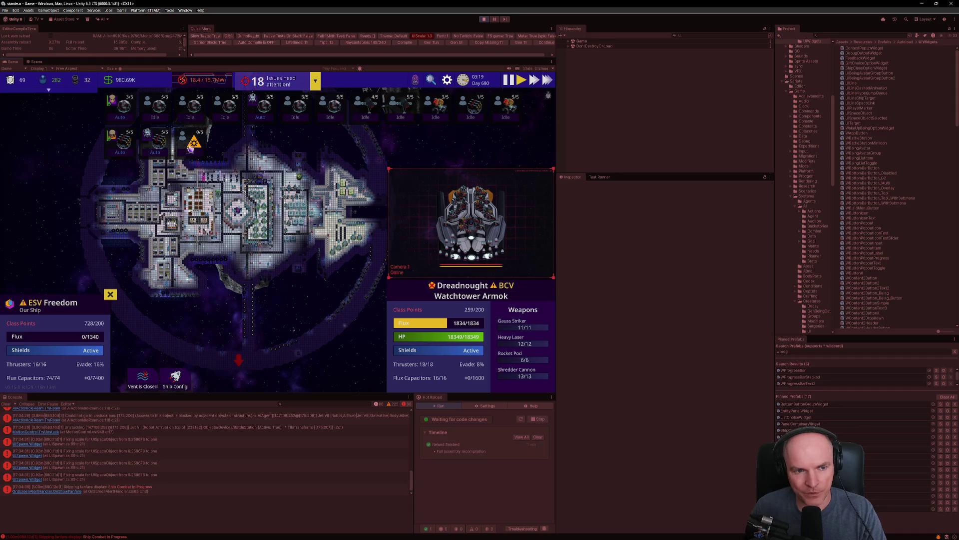
scroll(282, 194, "down", 2)
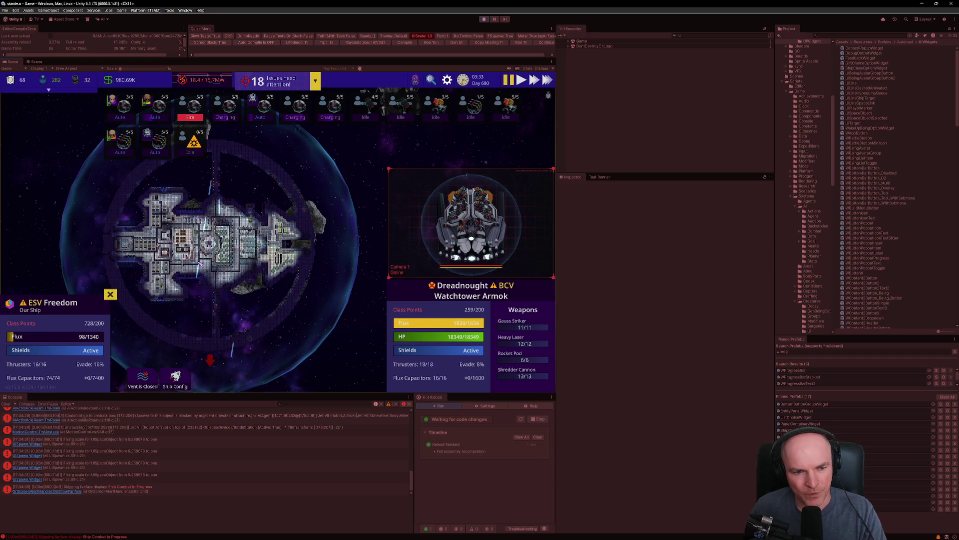
scroll(200, 263, "up", 5)
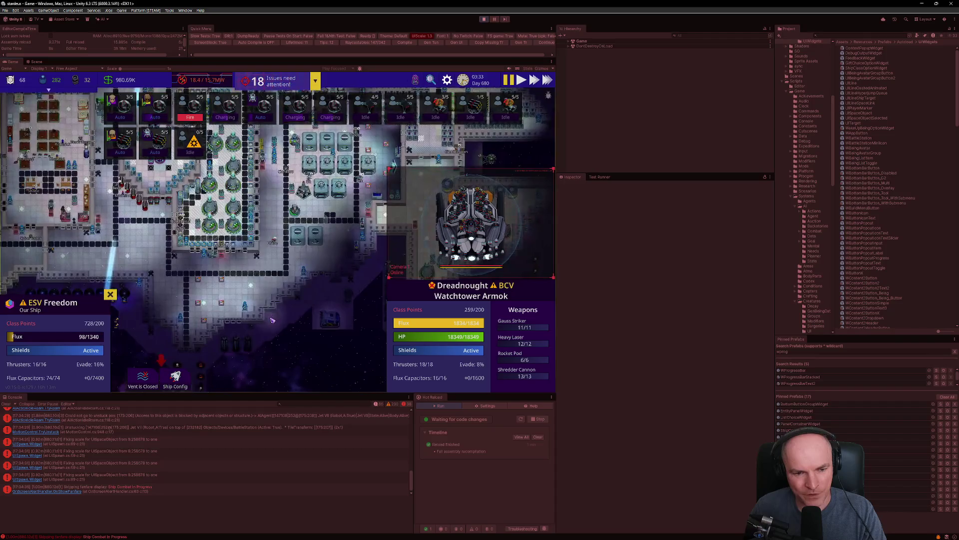
scroll(269, 260, "down", 3)
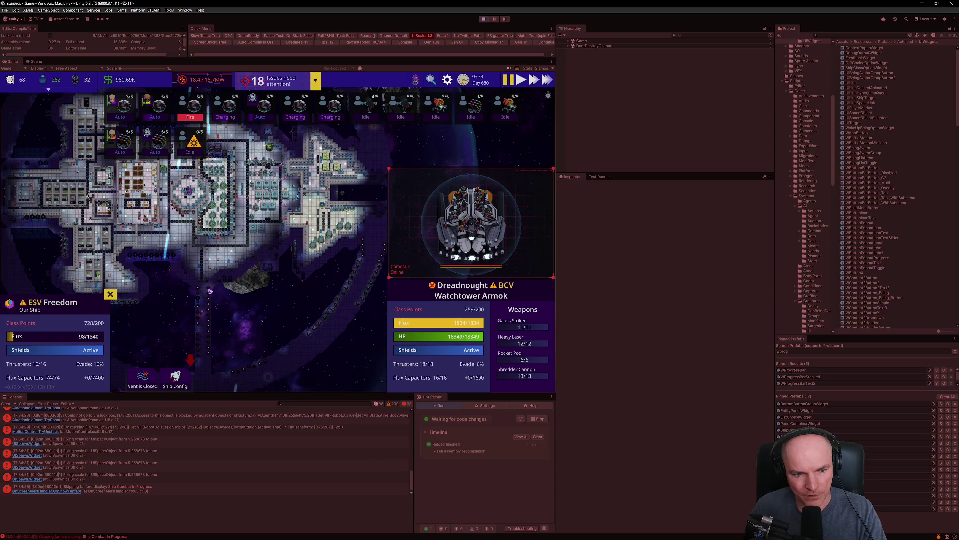
left_click(212, 295)
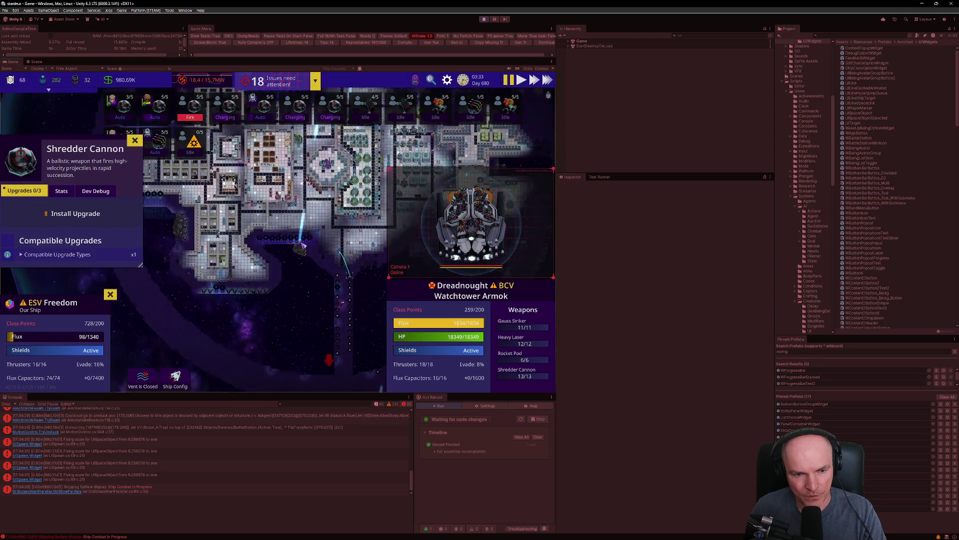
left_click(304, 246)
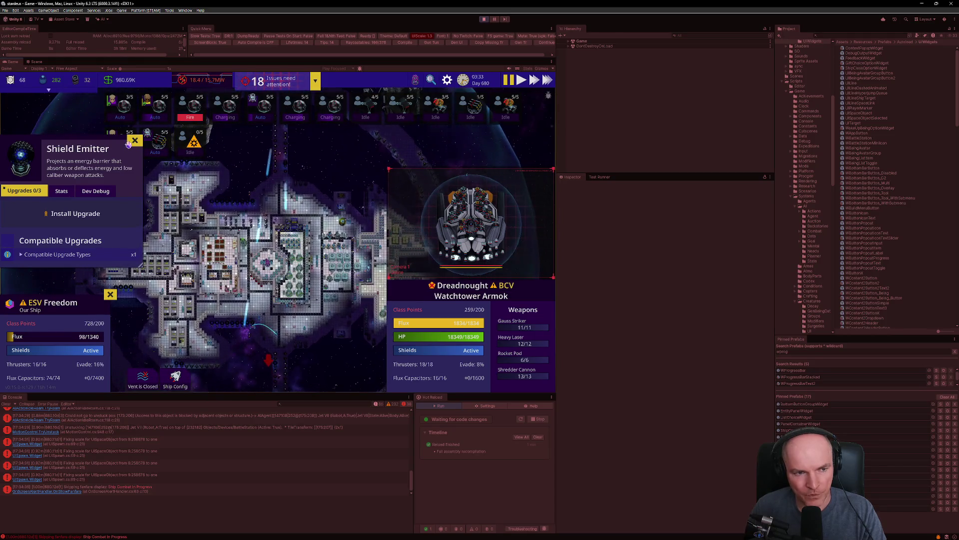
key("Escape")
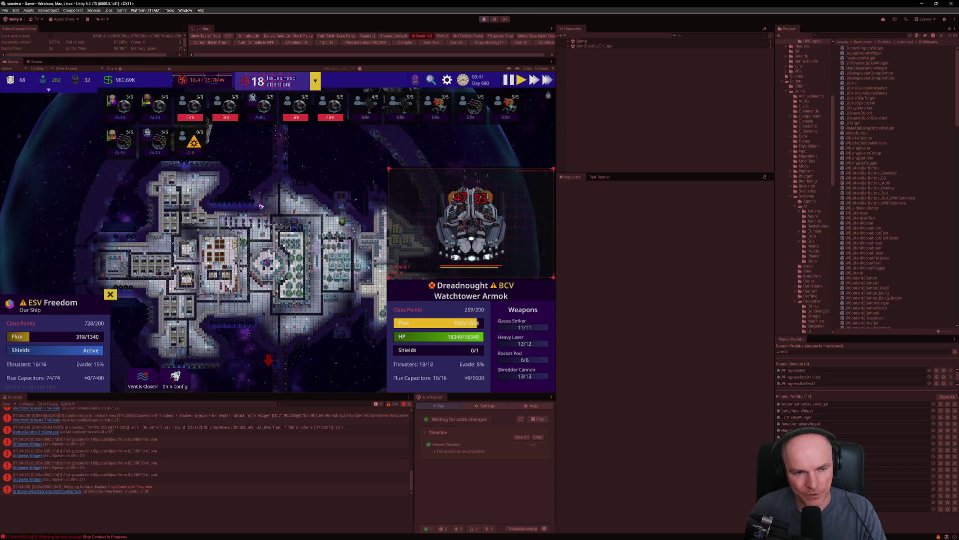
scroll(278, 213, "up", 5)
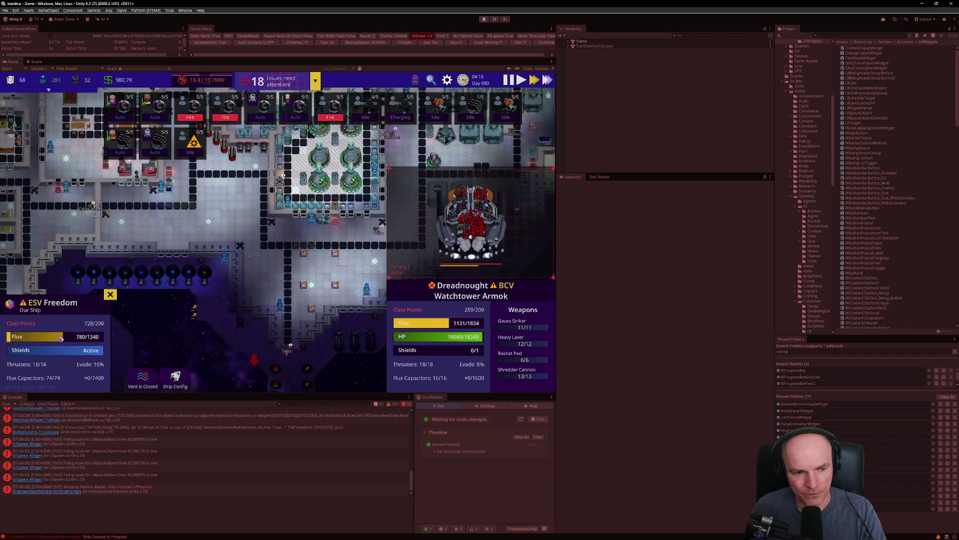
mouse_move(114, 337)
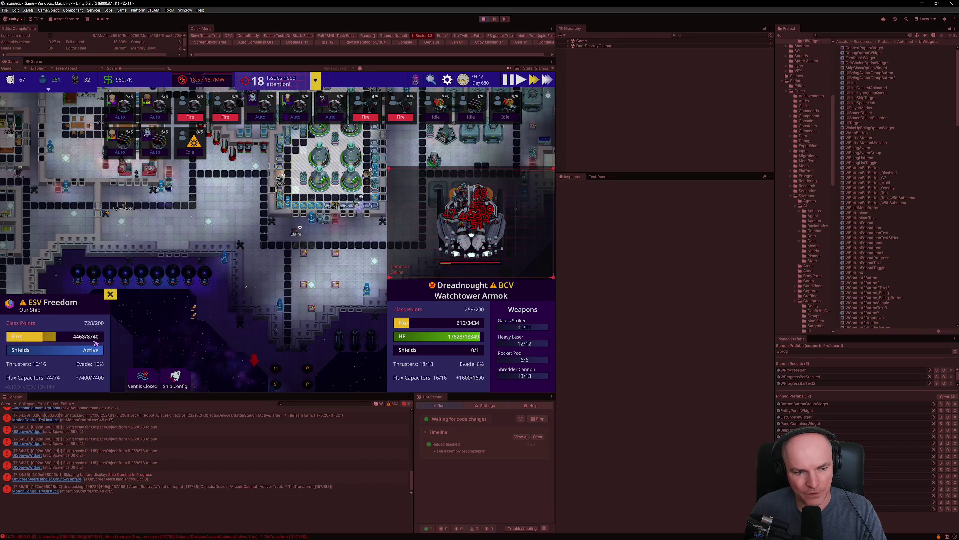
scroll(218, 300, "down", 2)
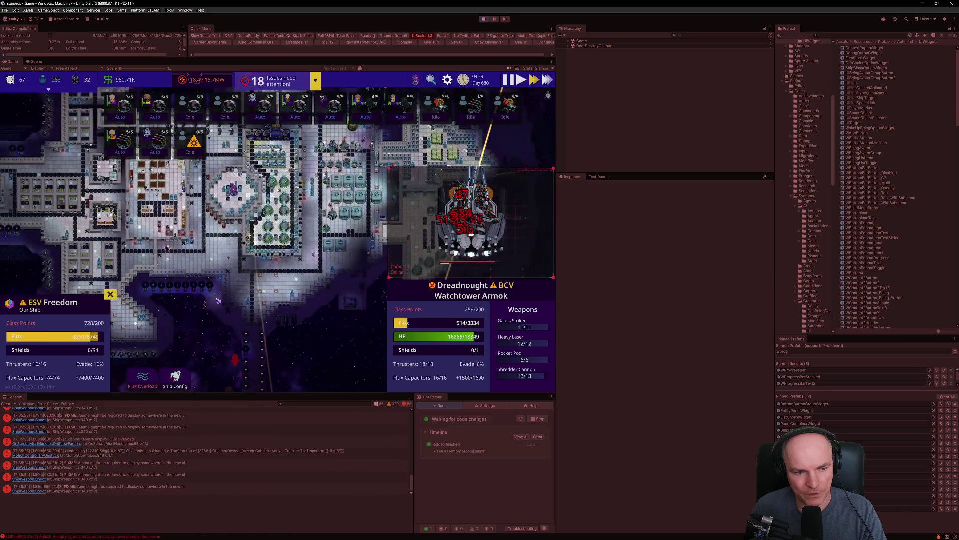
scroll(218, 301, "down", 2)
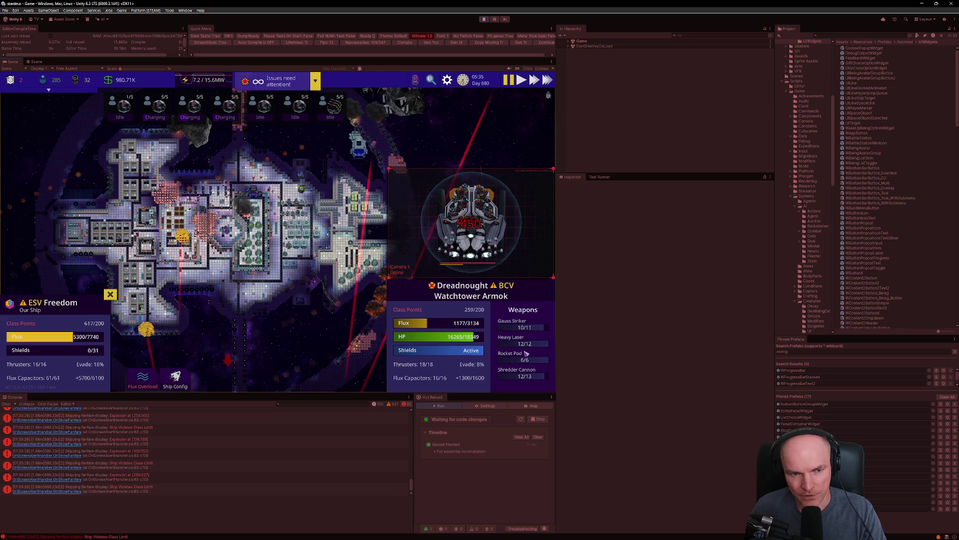
scroll(304, 223, "up", 5)
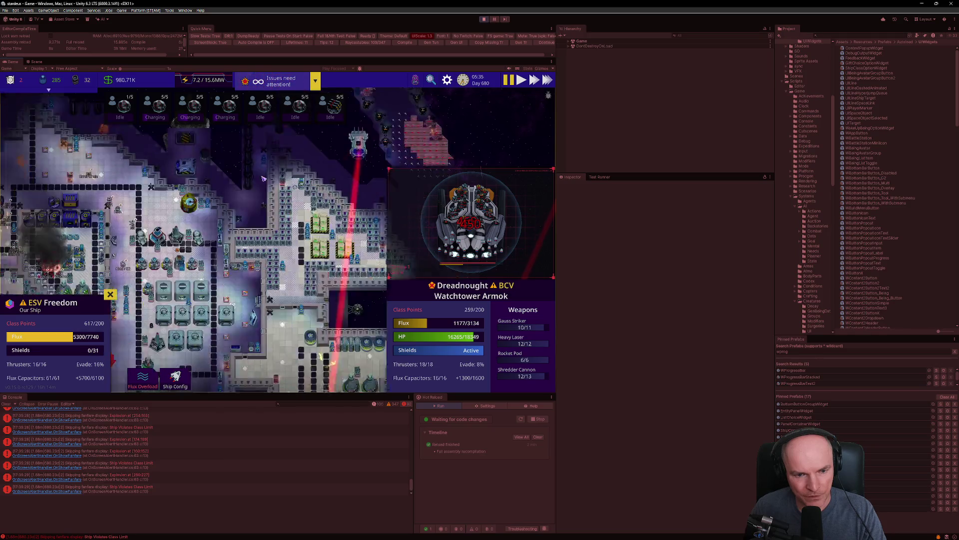
key("ctrl+f")
type("point defe")
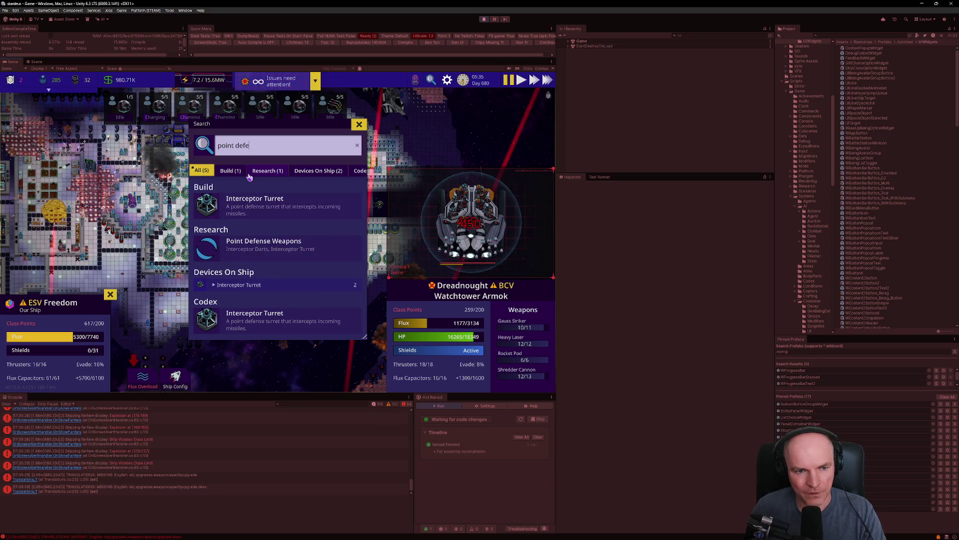
left_click(317, 171)
left_click(238, 189)
left_click(244, 205)
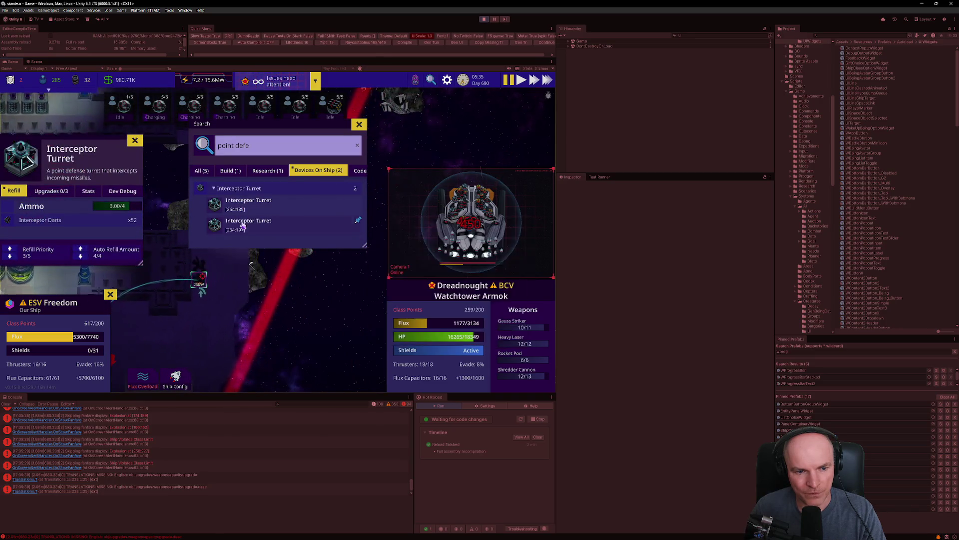
left_click(242, 223)
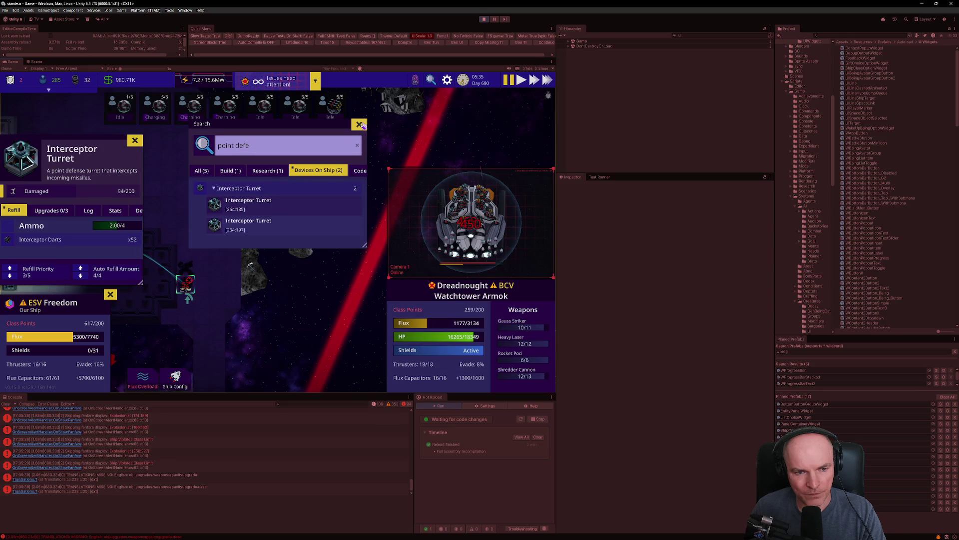
left_click(359, 124)
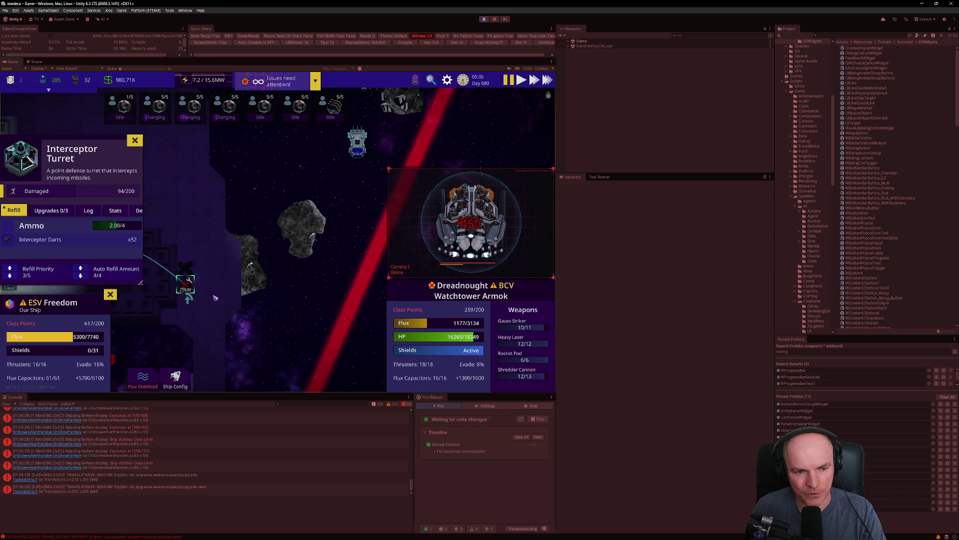
key("Escape")
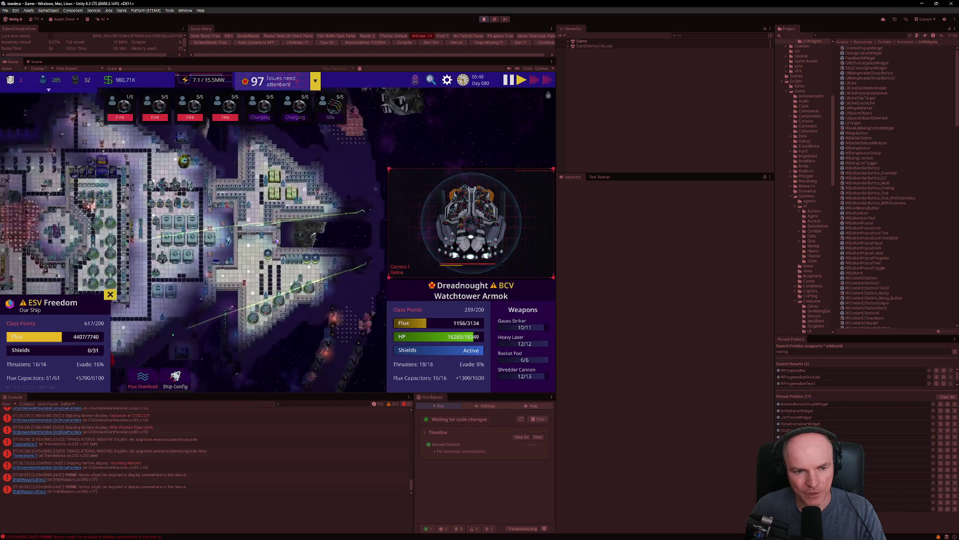
scroll(313, 235, "down", 5)
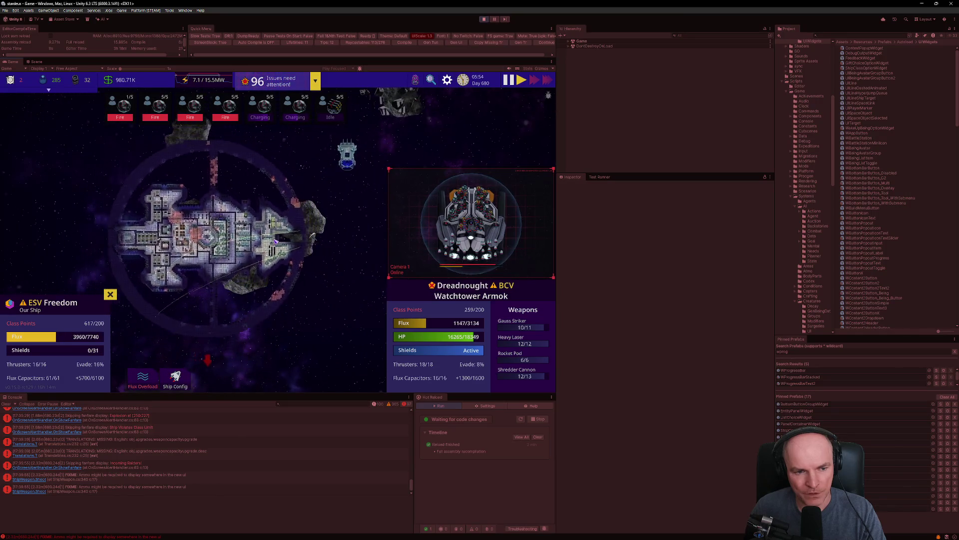
scroll(313, 236, "down", 3)
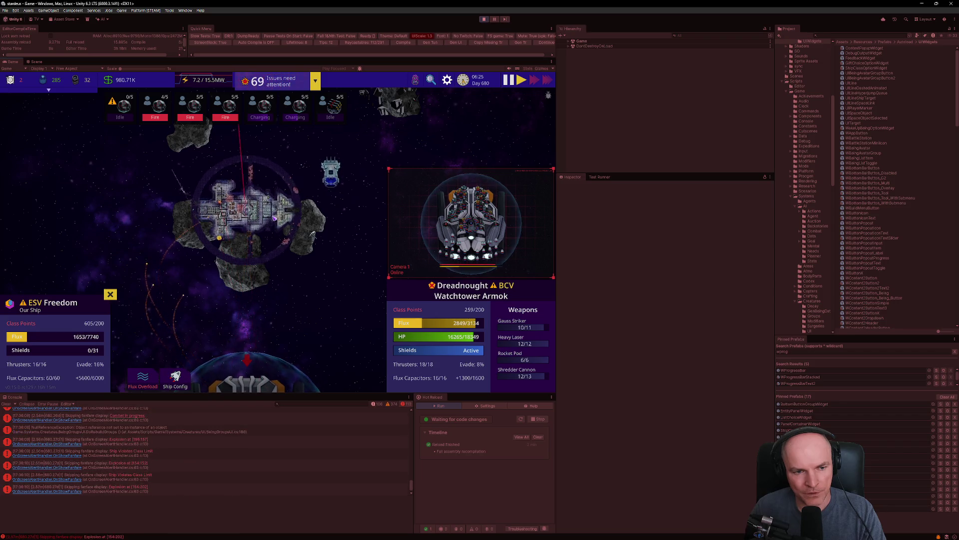
scroll(274, 219, "up", 2)
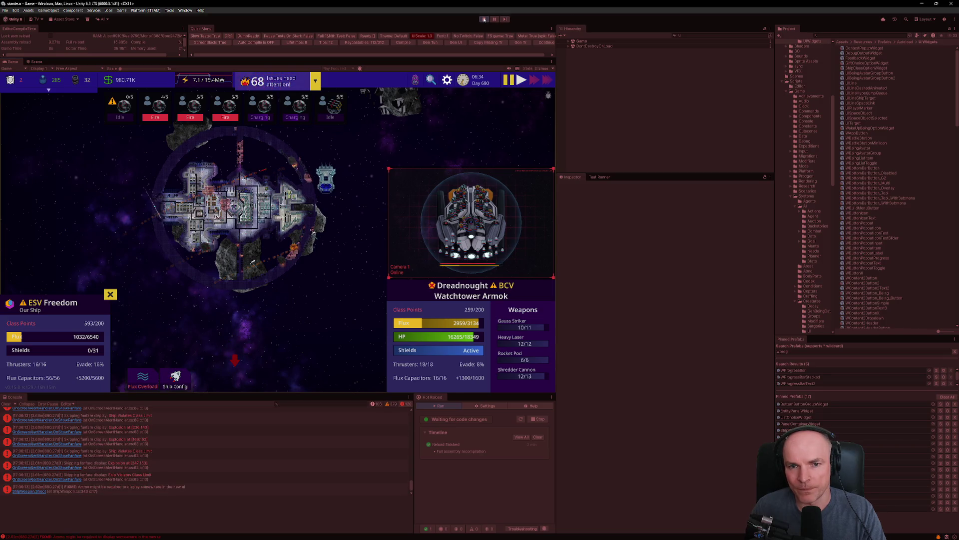
- Stop the game, commit the changes as 'Ship Combat WIP' and sync to the remote
left_click(484, 19)
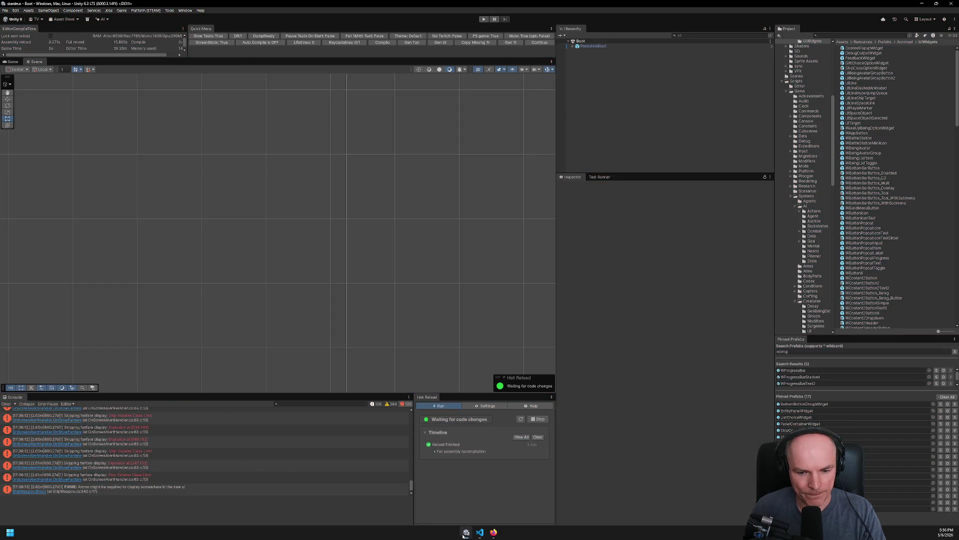
left_click(480, 532)
left_click(74, 91)
type("Ship Combat WIP")
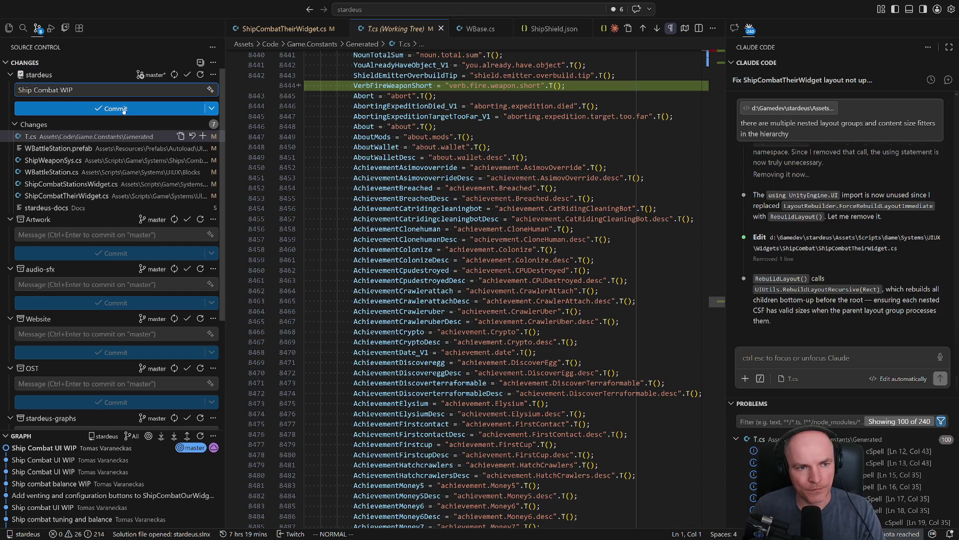
left_click(110, 108)
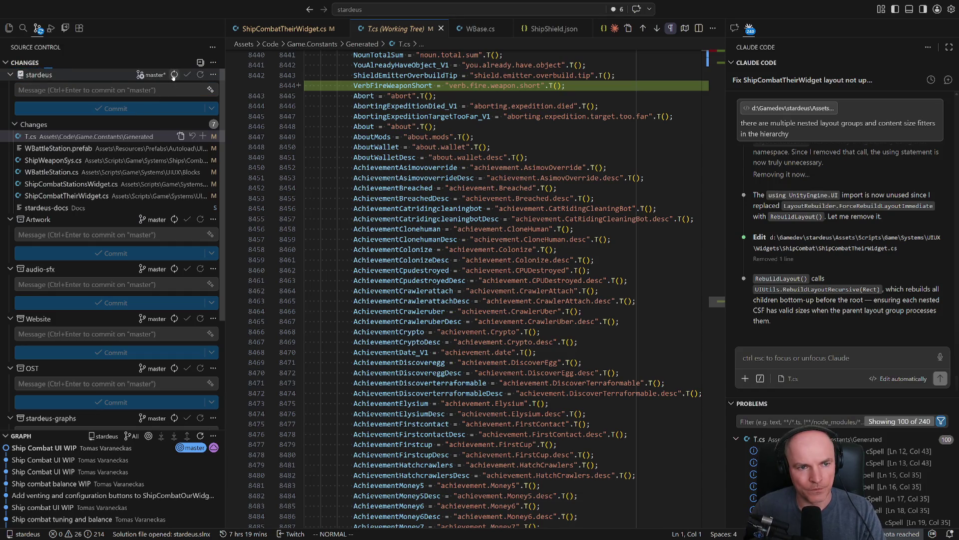
left_click(173, 75)
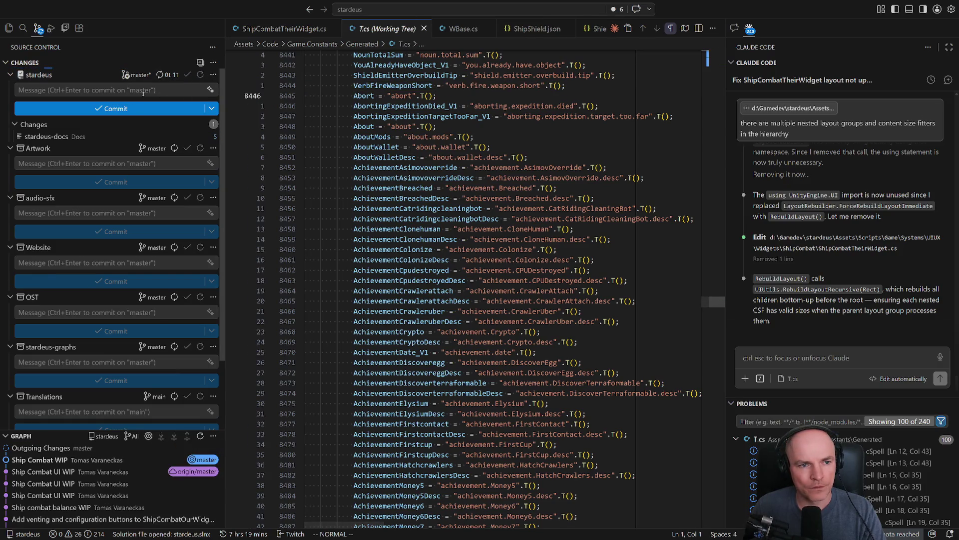
- Open version.txt via quick open with 'ver', showing 0.15.0-rc129
key("ctrl+p")
type("ver")
key("Return")
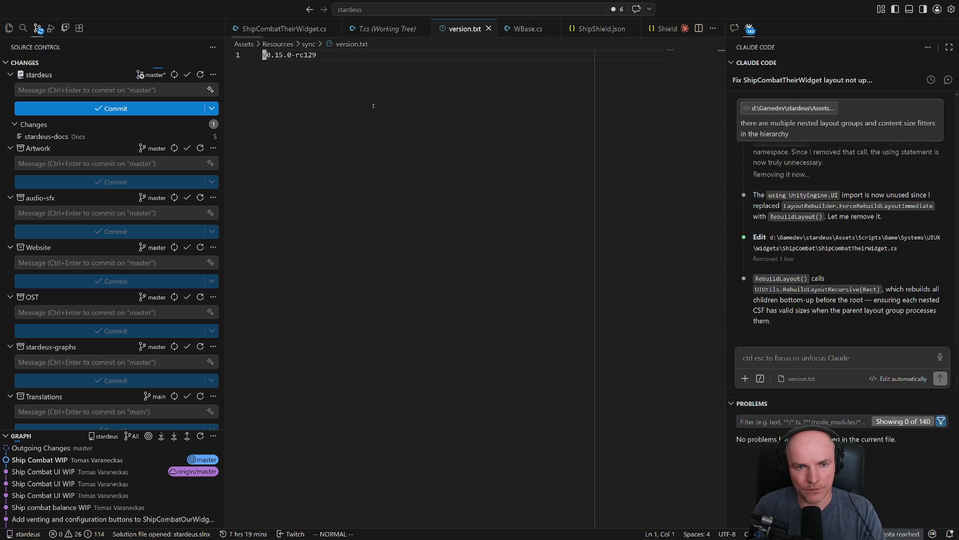
- Clear the Unity console and run a full Steam Production deploy build, declining the update
key("alt+Tab")
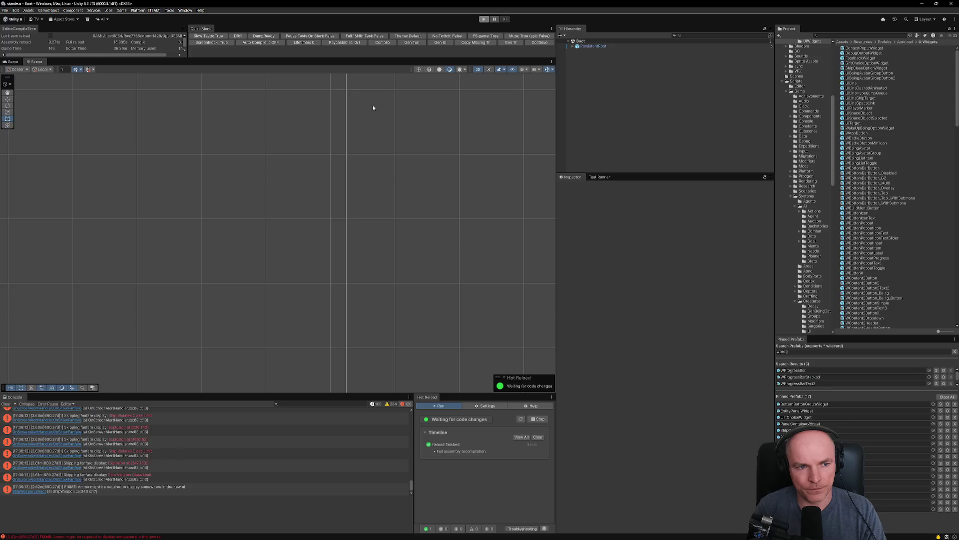
left_click(6, 404)
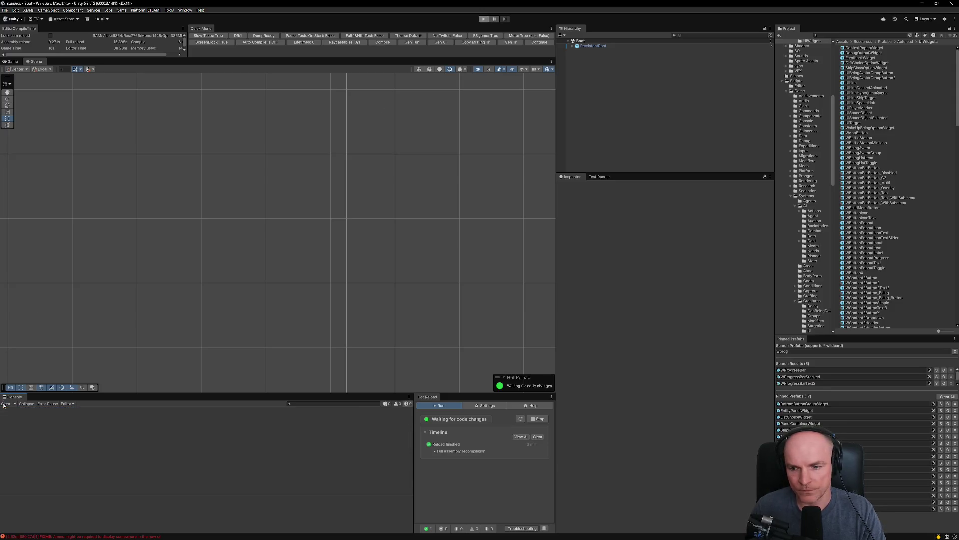
left_click(154, 11)
mouse_move(163, 25)
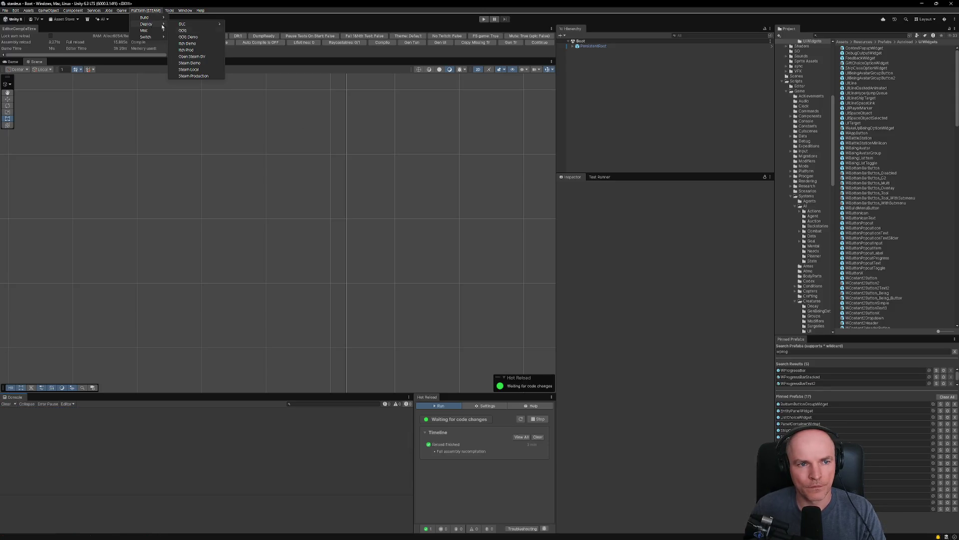
left_click(193, 76)
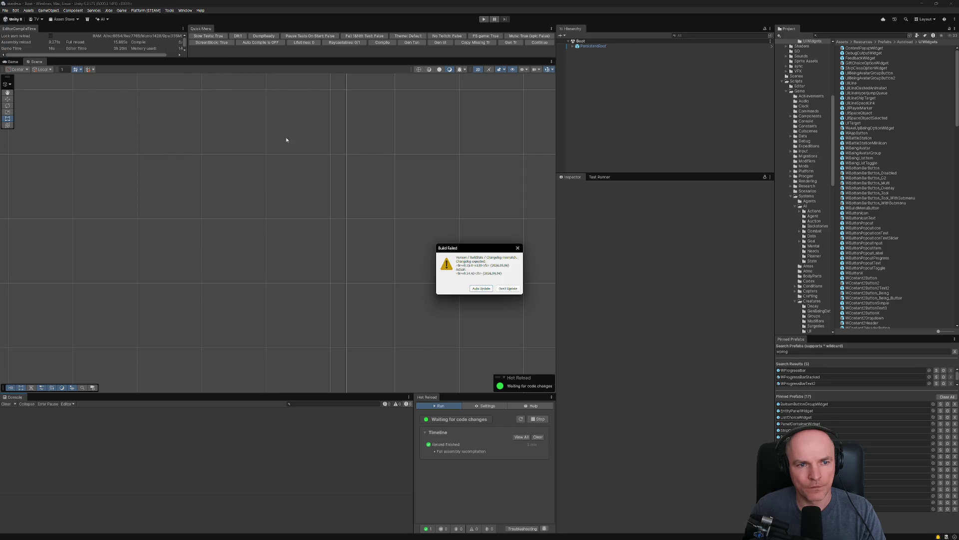
left_click(515, 289)
left_click(480, 282)
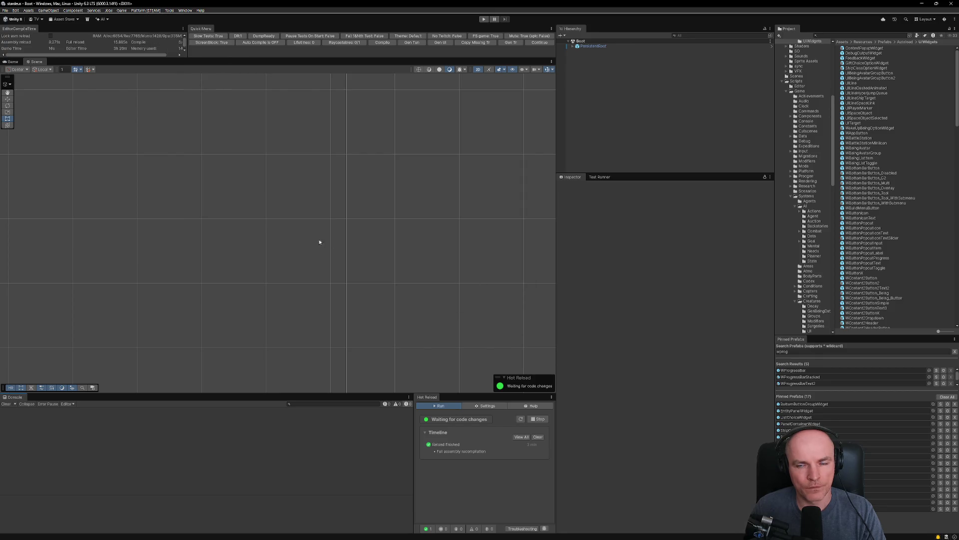